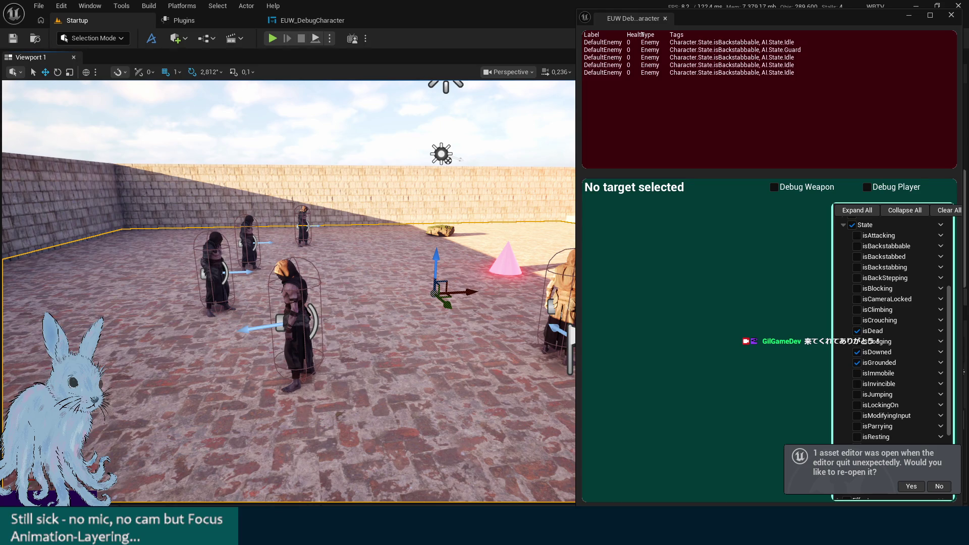
# Close the EUW_DebugCharacter window and look around the arena in the level view
pyautogui.moveTo(288, 303)
pyautogui.mouseDown()
pyautogui.moveTo(288, 263)
pyautogui.moveTo(333, 298)
pyautogui.mouseUp()
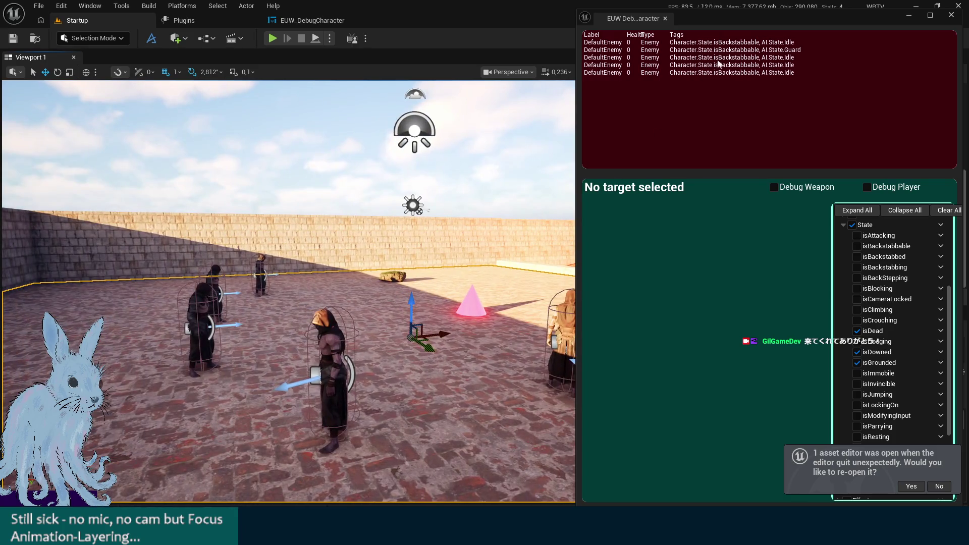
pyautogui.click(951, 17)
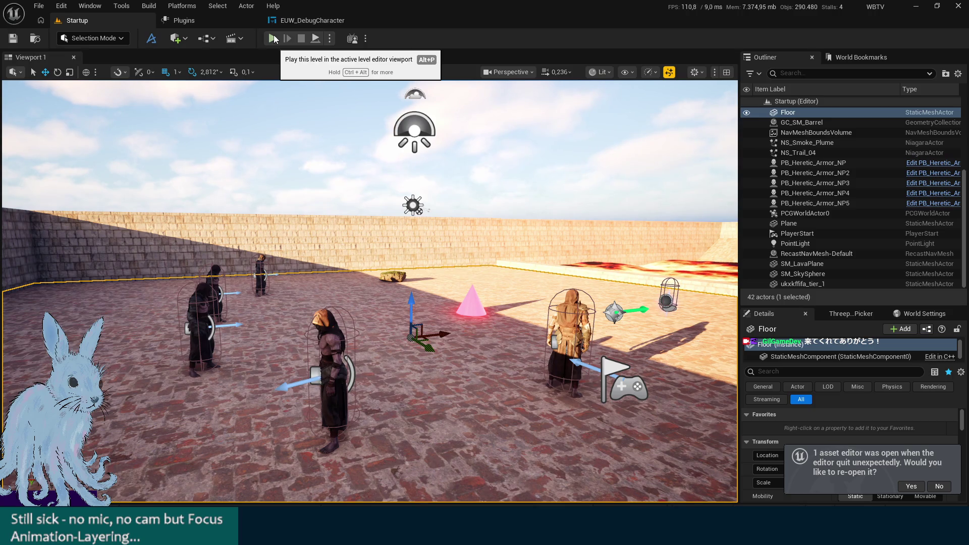
pyautogui.click(273, 38)
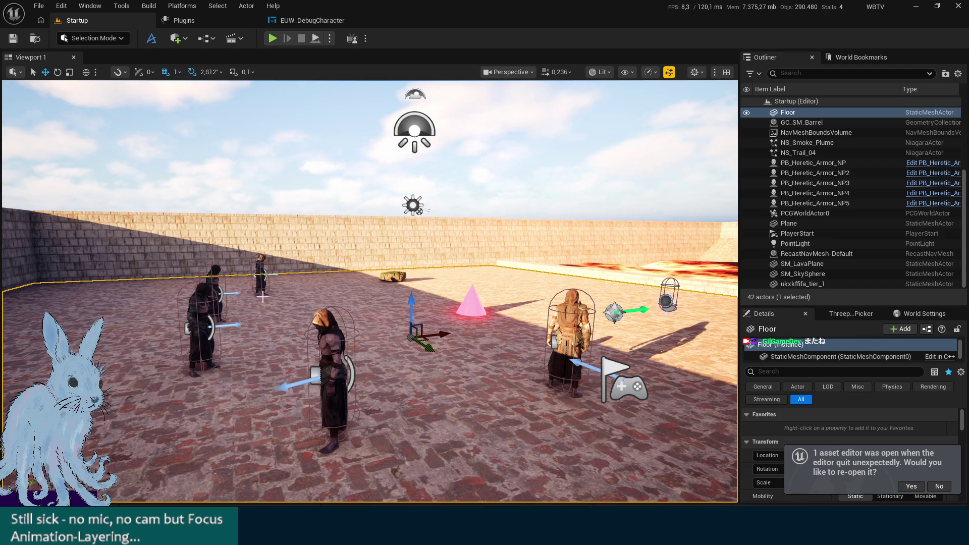
pyautogui.click(350, 191)
pyautogui.moveTo(350, 191); pyautogui.dragTo(333, 141)
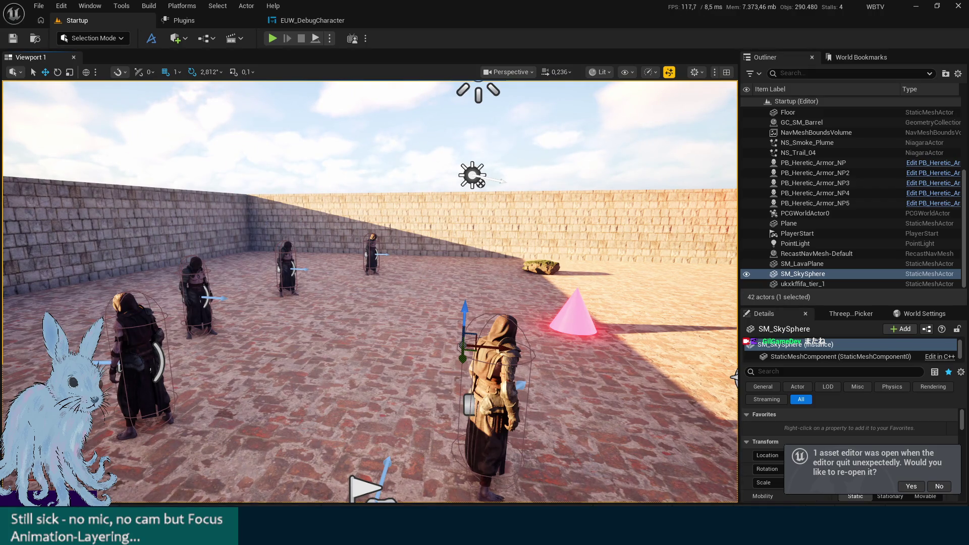
# Dock the Content Drawer into the layout below an enlarged level view
pyautogui.hotkey('ctrl', 'space')
pyautogui.click(903, 296)
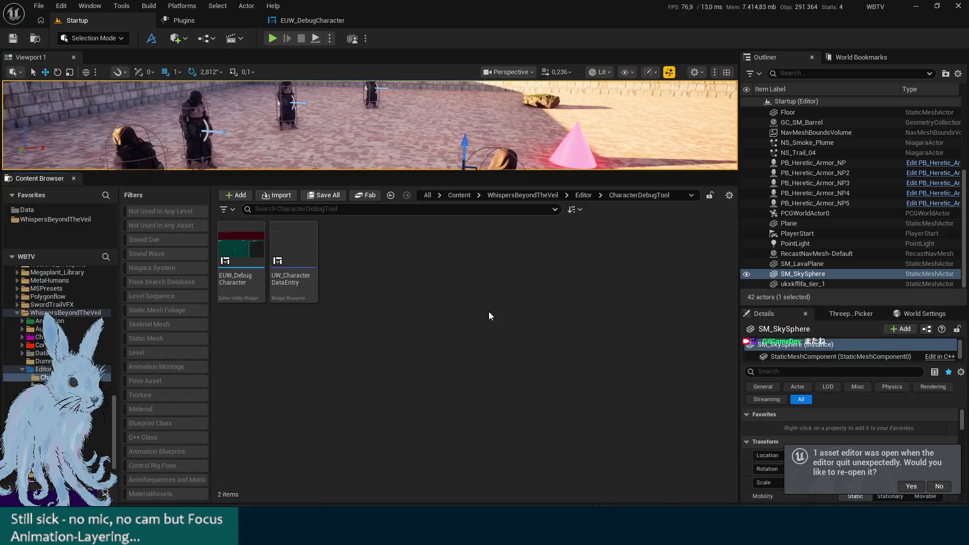
pyautogui.moveTo(597, 171); pyautogui.dragTo(597, 330)
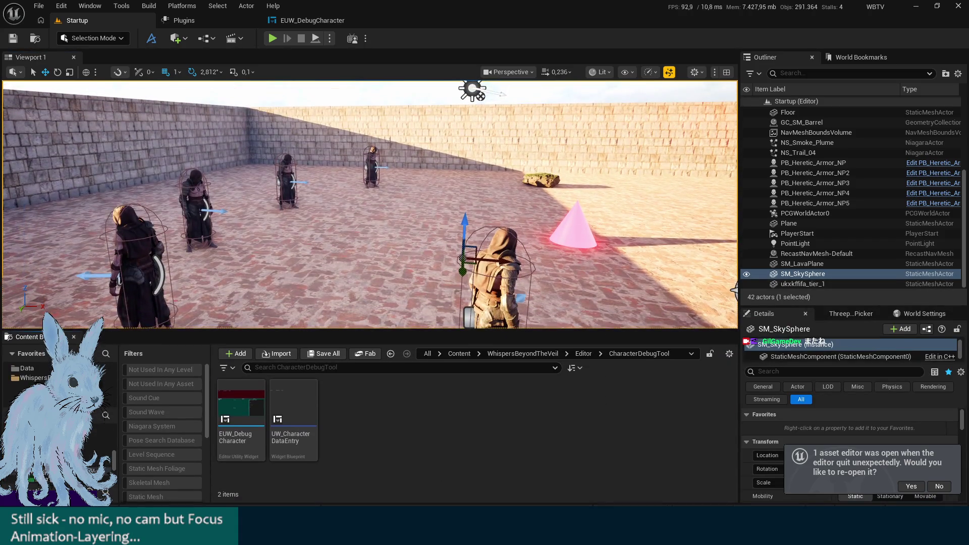
# Browse to Character > Player > Mannequins > Anims > Unarmed and open ABP_Player
pyautogui.click(91, 439)
pyautogui.doubleClick(240, 401)
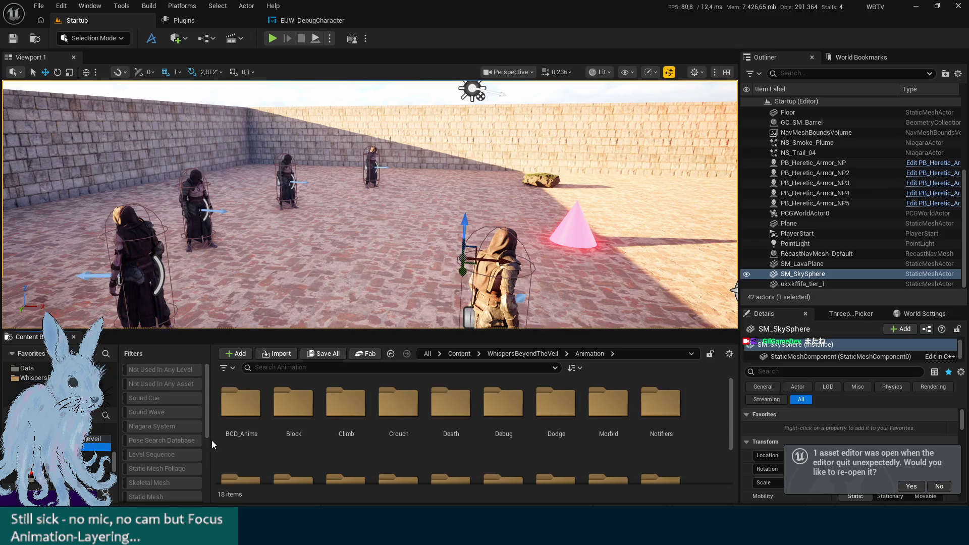
pyautogui.scroll(2, 93, 444)
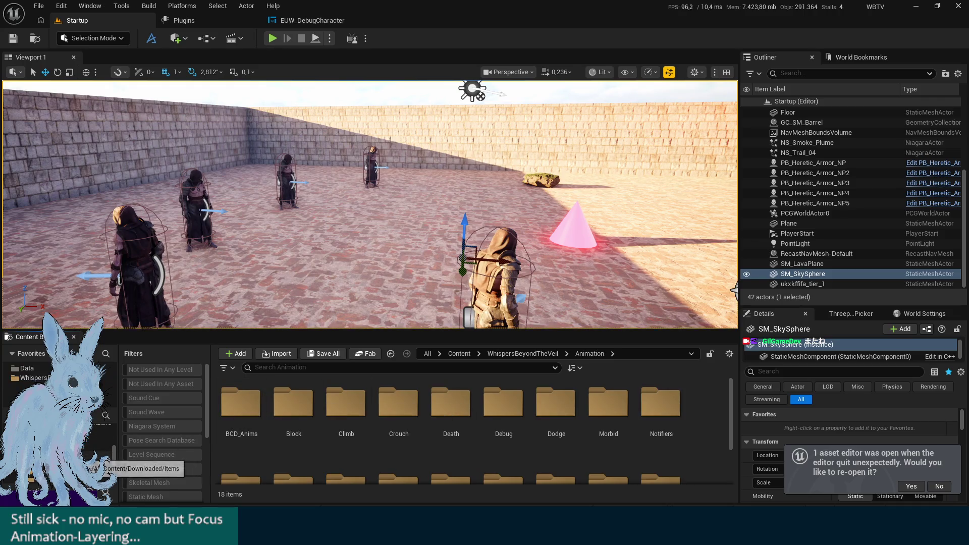
pyautogui.scroll(1, 112, 452)
pyautogui.scroll(1, 109, 444)
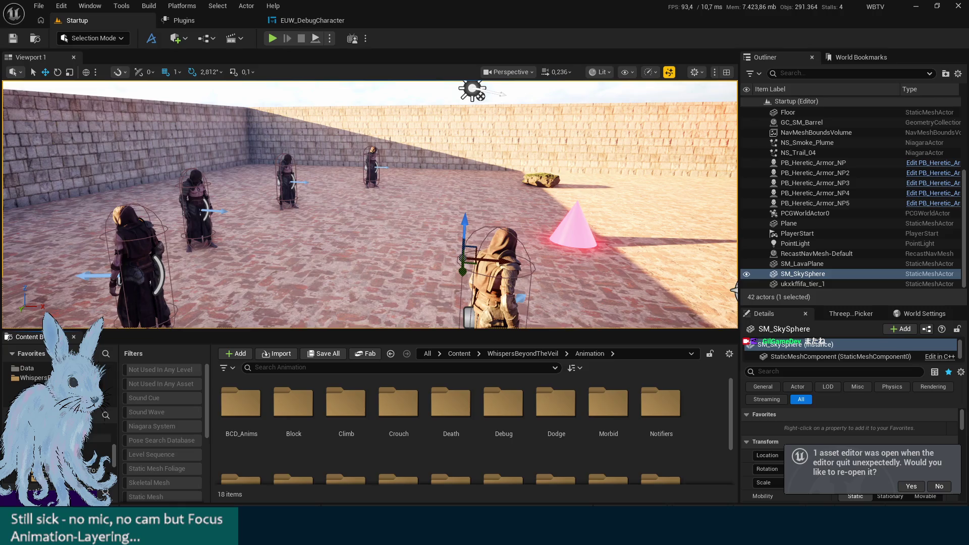
pyautogui.click(101, 429)
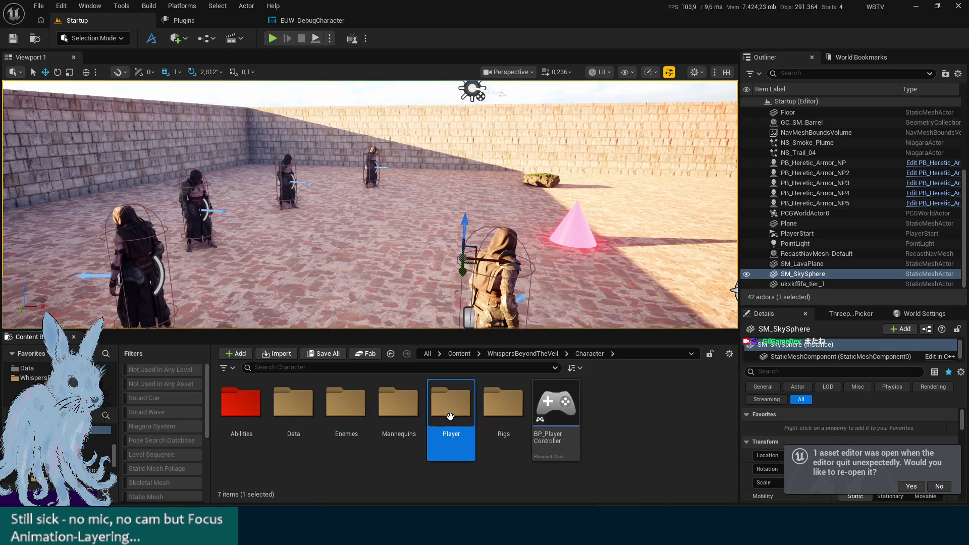
pyautogui.doubleClick(456, 410)
pyautogui.doubleClick(399, 407)
pyautogui.click(283, 428)
pyautogui.doubleClick(241, 416)
pyautogui.doubleClick(241, 416)
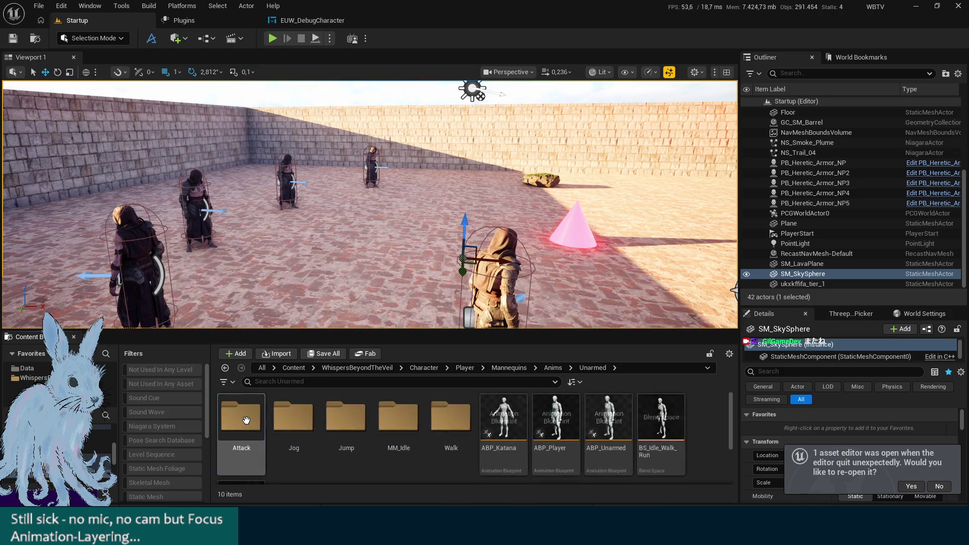
pyautogui.doubleClick(555, 419)
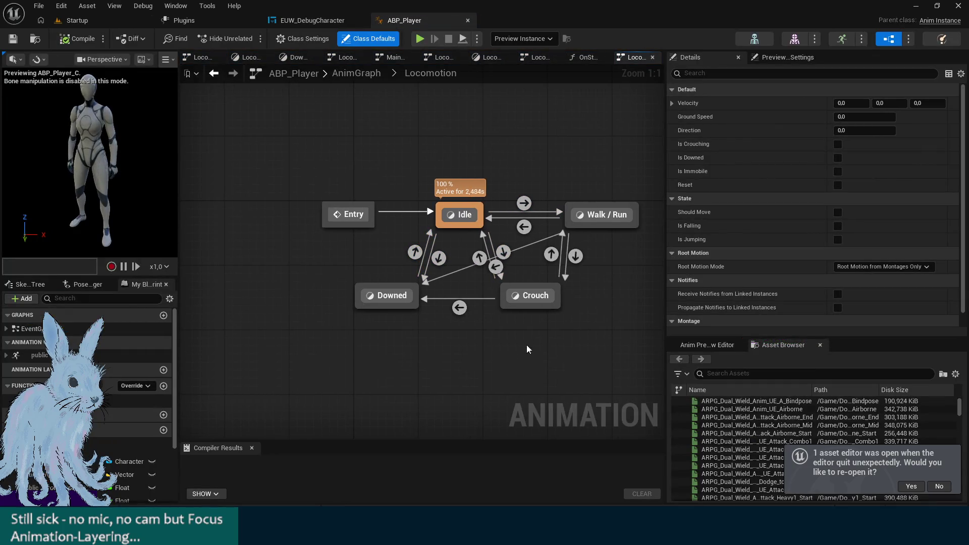
# Inspect the Slot 'Arms' node in ABP_Player's AnimGraph, then return to the Startup level
pyautogui.click(355, 70)
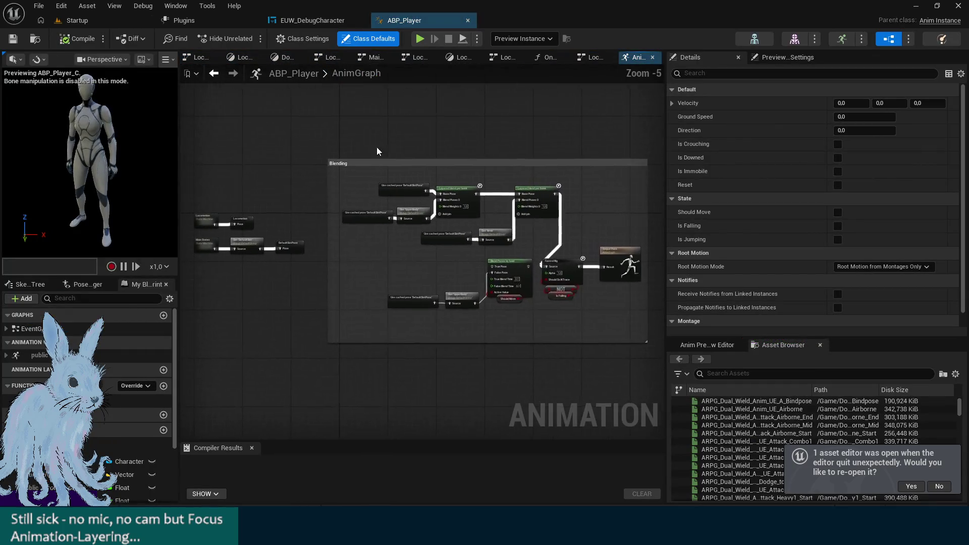
pyautogui.scroll(3, 447, 156)
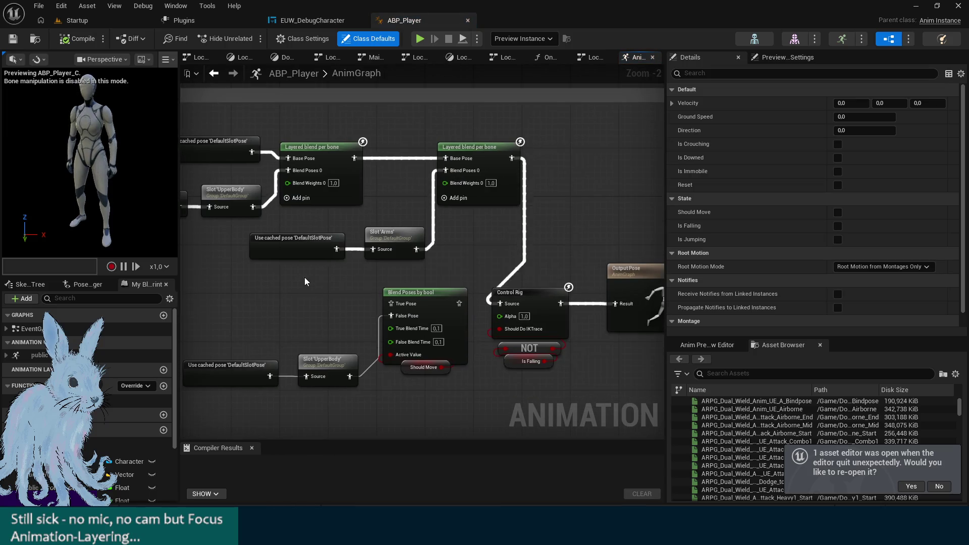
pyautogui.moveTo(348, 292); pyautogui.dragTo(360, 293)
pyautogui.click(444, 246)
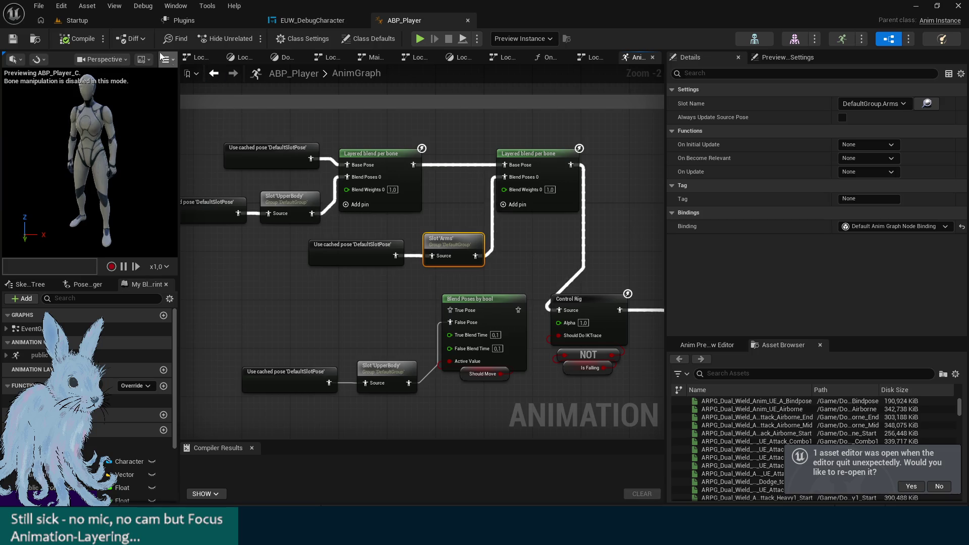
pyautogui.click(82, 21)
pyautogui.click(406, 326)
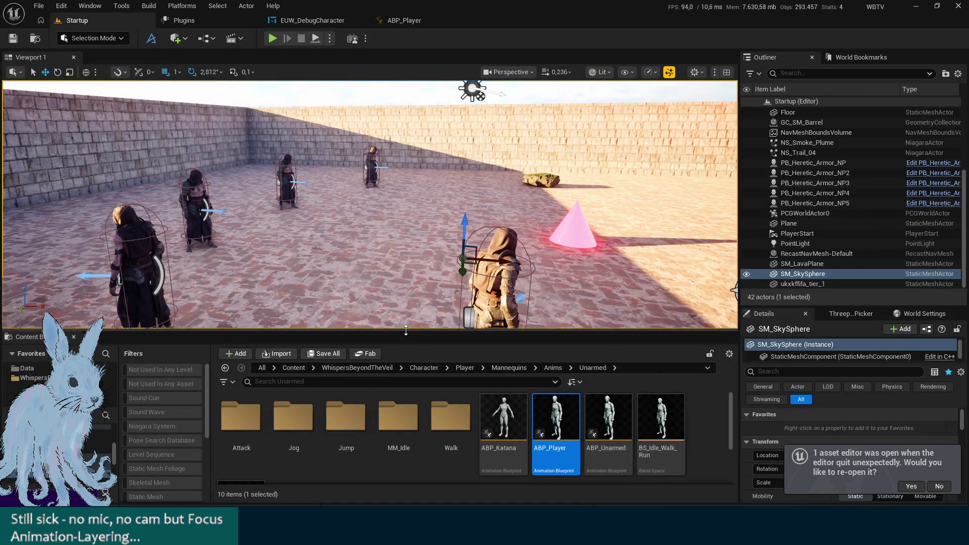
# Play-test the level, then search 'block' in the Animation folder and open AM_Block
pyautogui.click(269, 40)
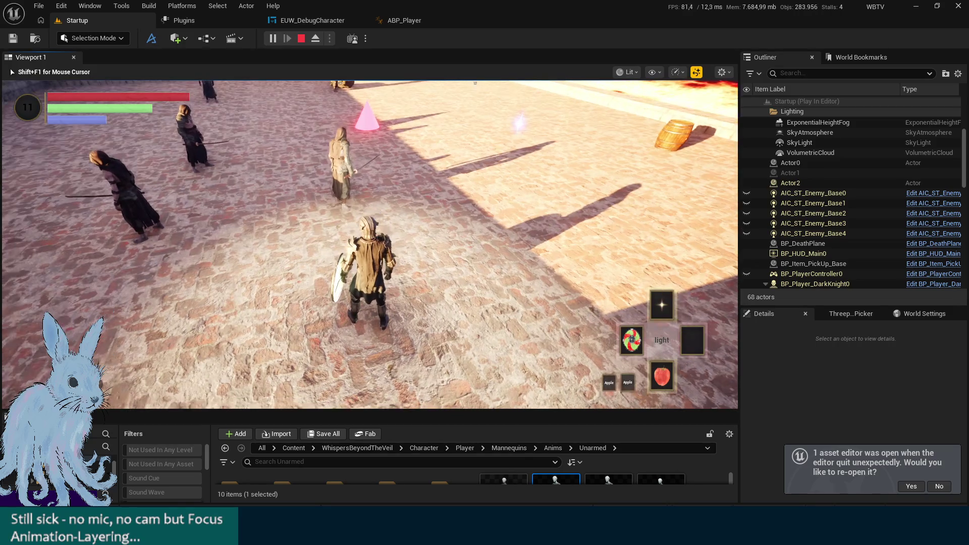
pyautogui.press('Escape')
pyautogui.moveTo(431, 410); pyautogui.dragTo(439, 222)
pyautogui.click(101, 429)
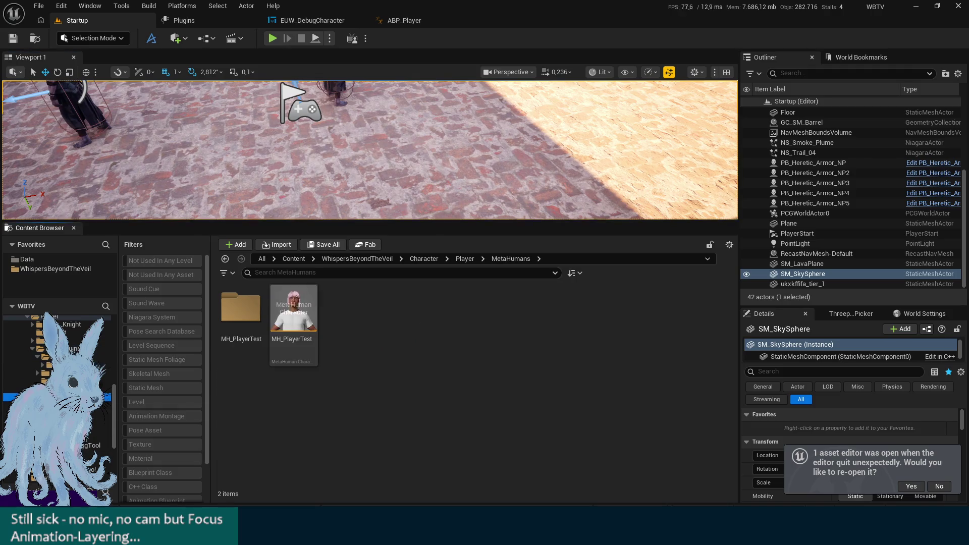
pyautogui.click(100, 421)
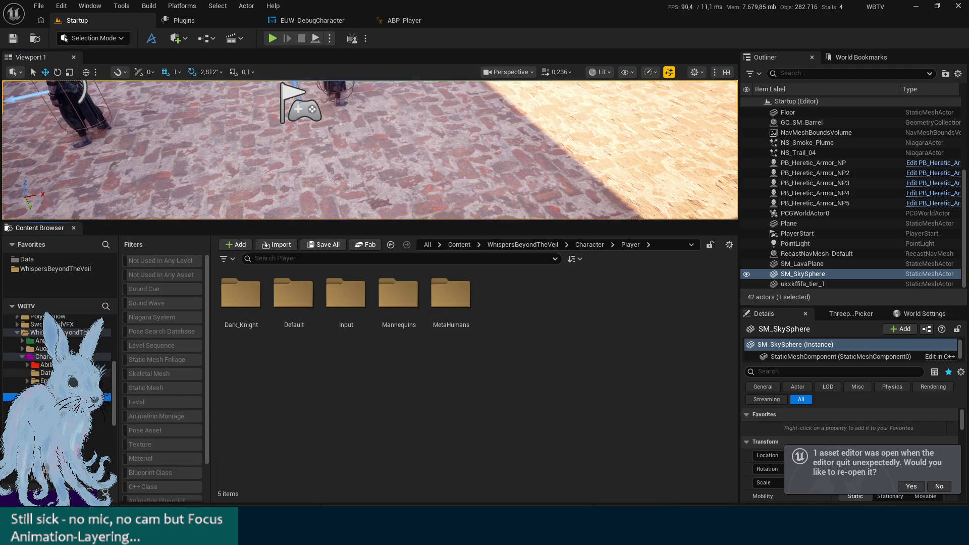
pyautogui.click(38, 340)
pyautogui.click(340, 259)
pyautogui.write('block')
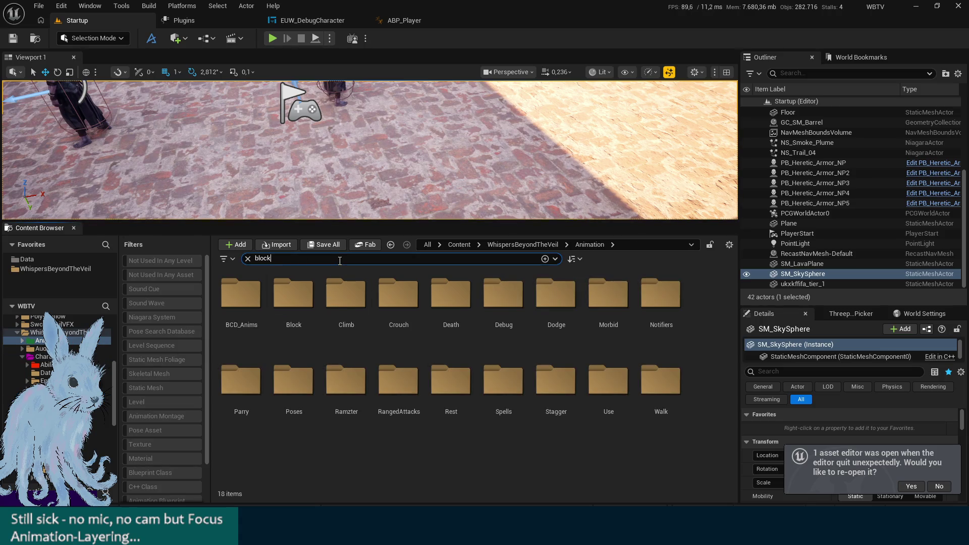
pyautogui.moveTo(253, 306)
pyautogui.doubleClick(253, 306)
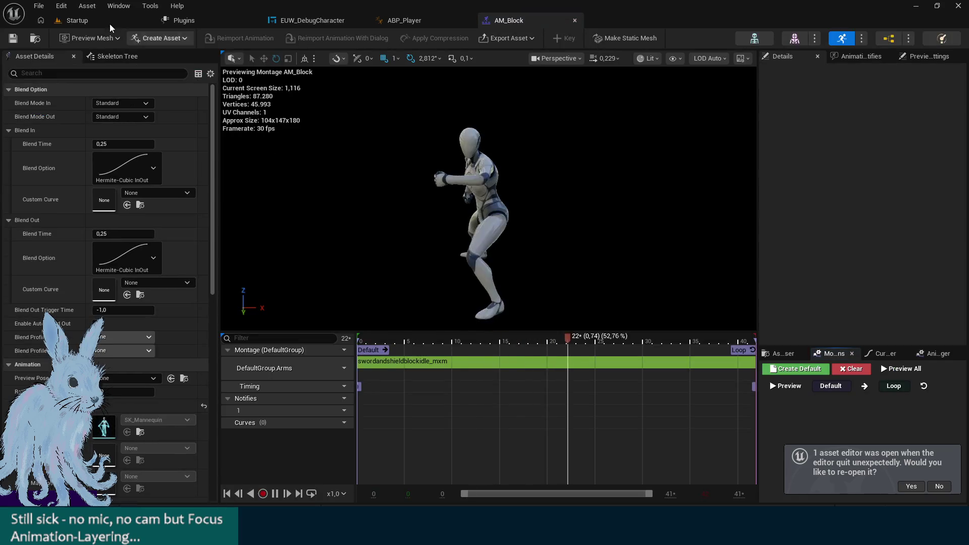
# Back in the level editor, clear the block search filter in the content browser
pyautogui.click(93, 14)
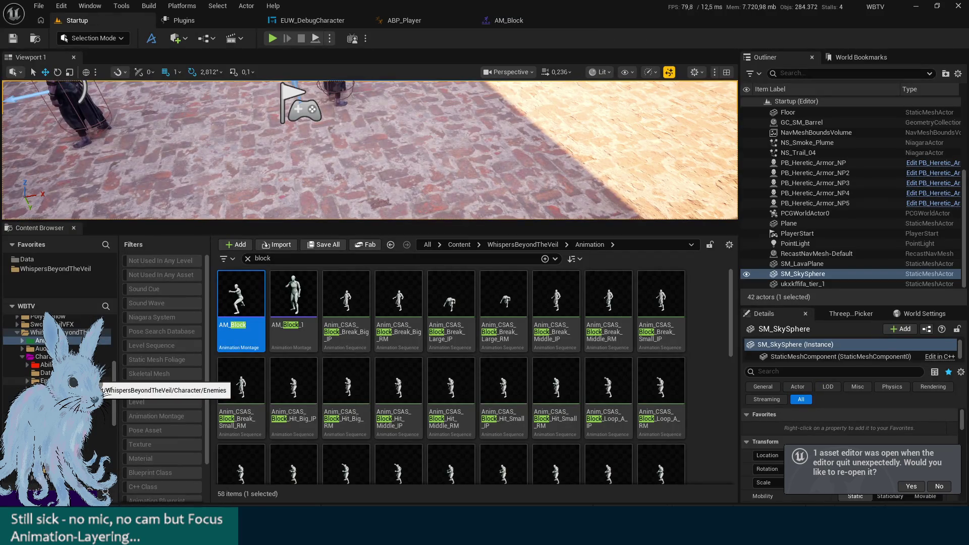
pyautogui.scroll(-2, 75, 353)
pyautogui.click(60, 413)
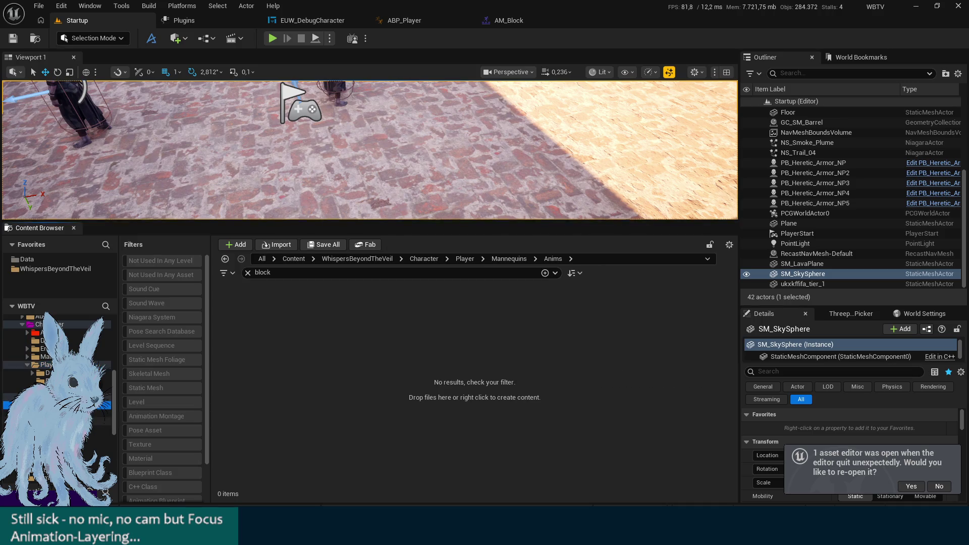
pyautogui.click(60, 421)
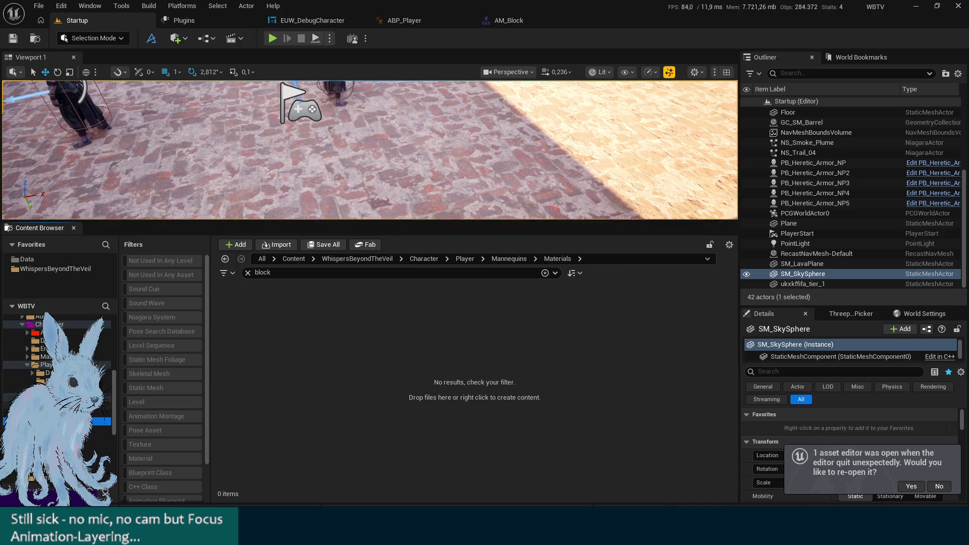
pyautogui.click(247, 272)
pyautogui.scroll(-1, 55, 363)
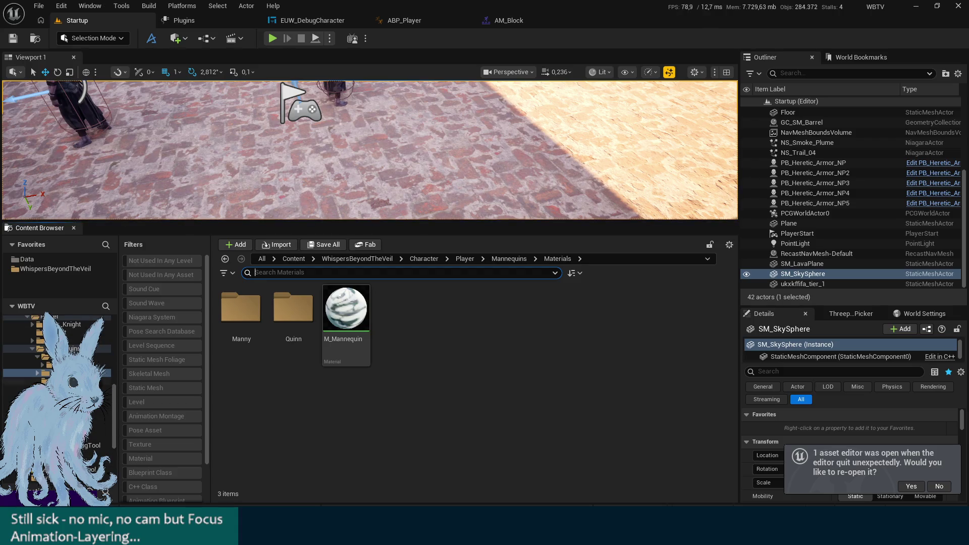
pyautogui.scroll(5, 56, 383)
# Open BP_Wooden_Painted_Shield from Items > Weapon > Shields > WoodenPaintedShield
pyautogui.click(99, 437)
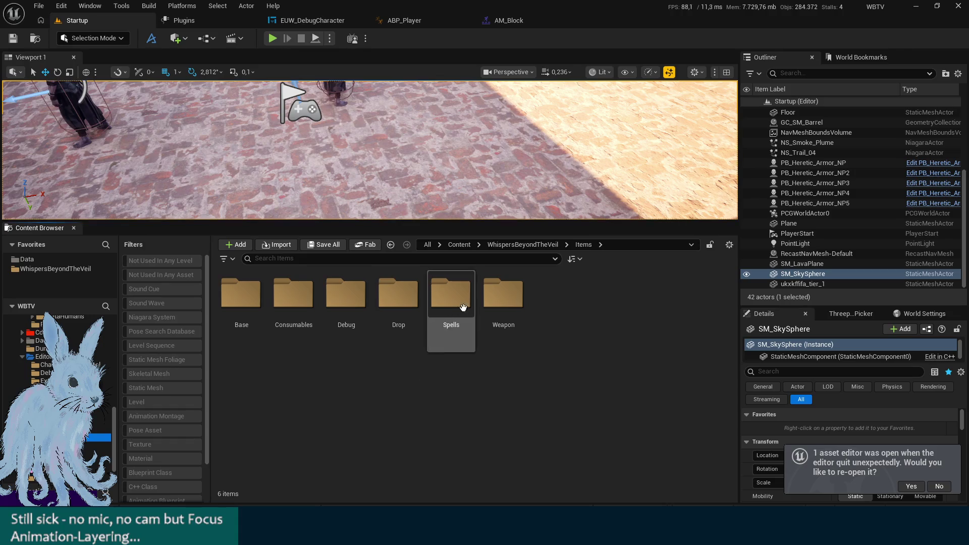
pyautogui.doubleClick(503, 295)
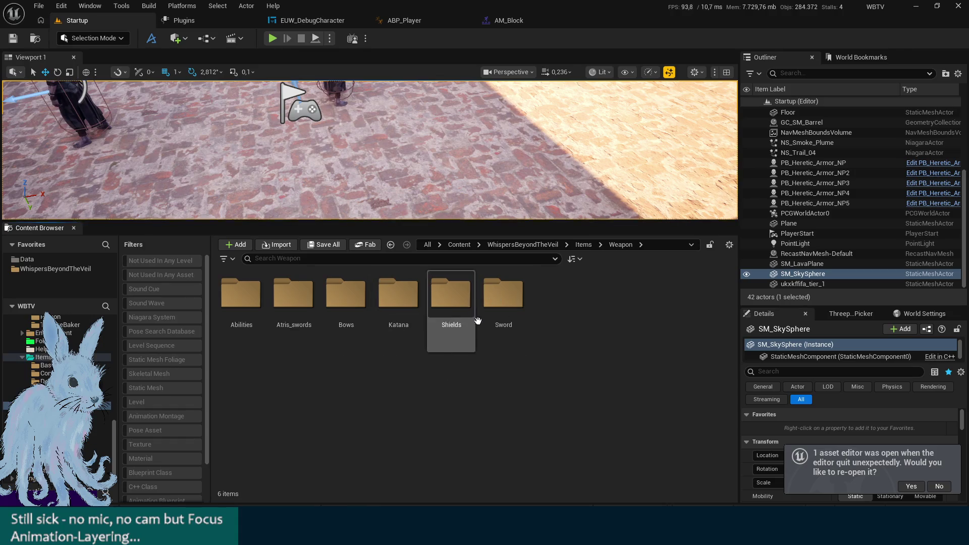
pyautogui.doubleClick(450, 296)
pyautogui.doubleClick(241, 300)
pyautogui.click(329, 307)
pyautogui.doubleClick(329, 307)
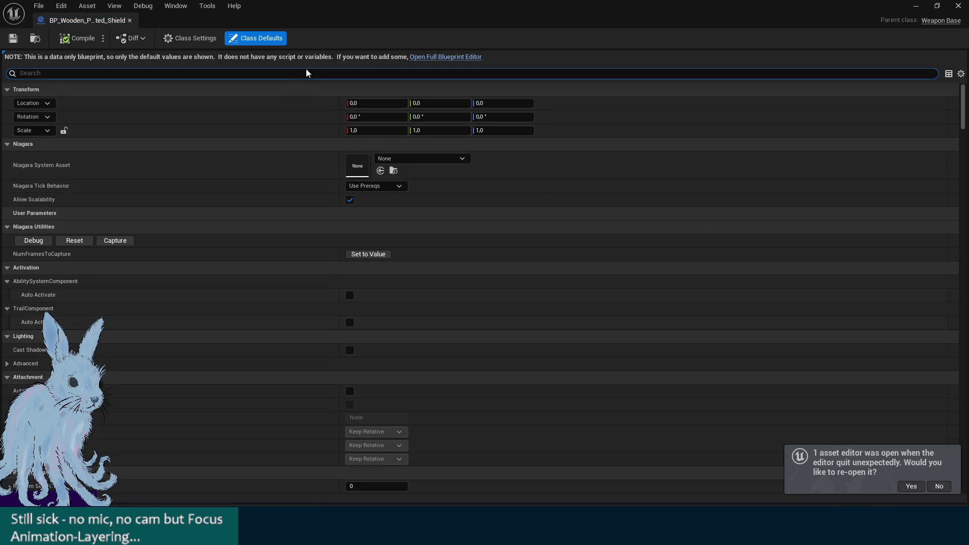
# Filter the shield's Class Defaults to find its AM_Block field, then dock the tab and view AM_Block
pyautogui.write('anim')
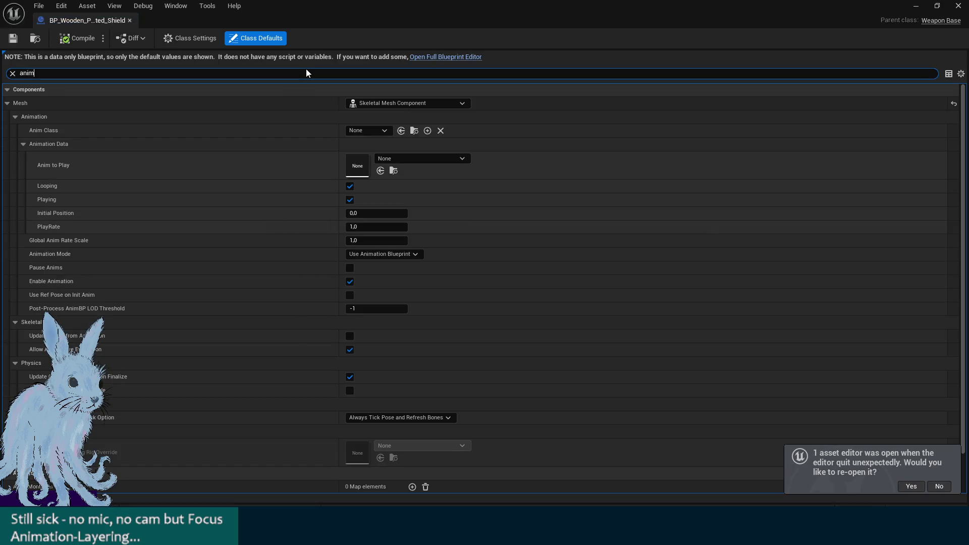
pyautogui.scroll(-3, 353, 363)
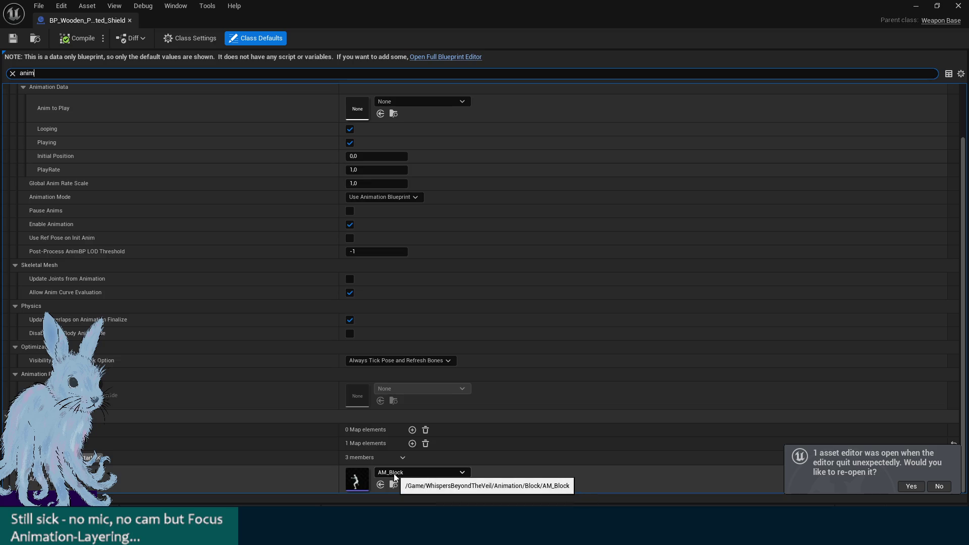
pyautogui.moveTo(103, 20)
pyautogui.mouseDown()
pyautogui.moveTo(509, 72)
pyautogui.moveTo(637, 26)
pyautogui.mouseUp()
pyautogui.click(517, 20)
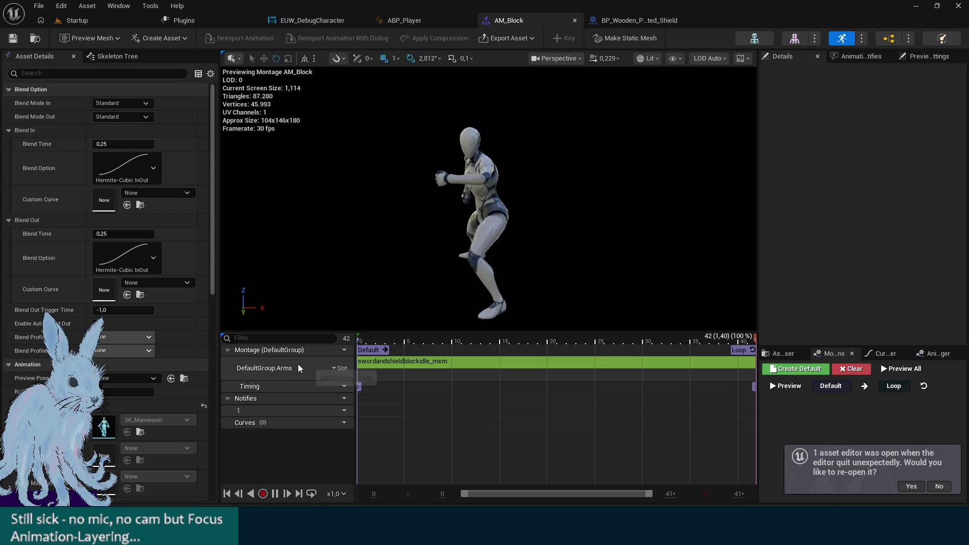
# Duplicate AM_Block's Arms slot track, then play-test blocking with a right-click
pyautogui.click(341, 368)
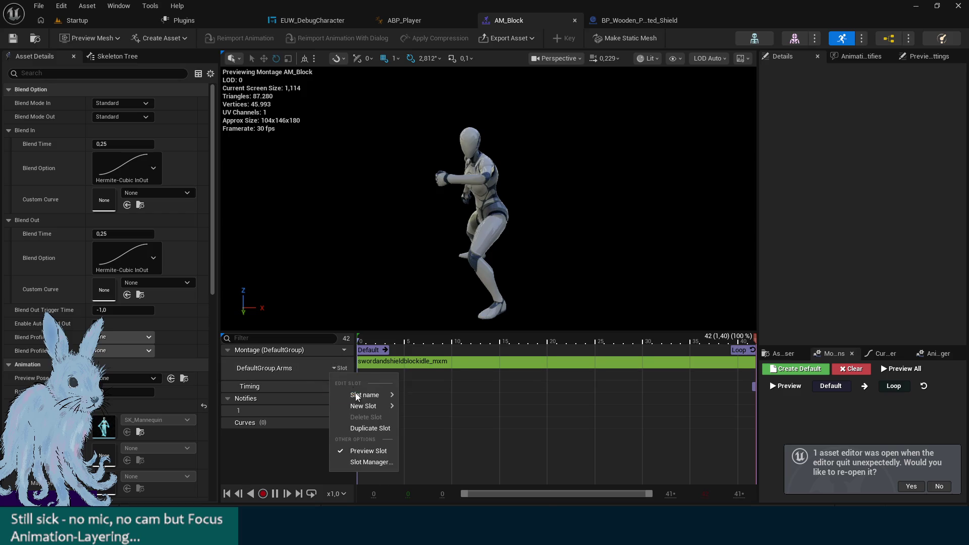
pyautogui.click(381, 430)
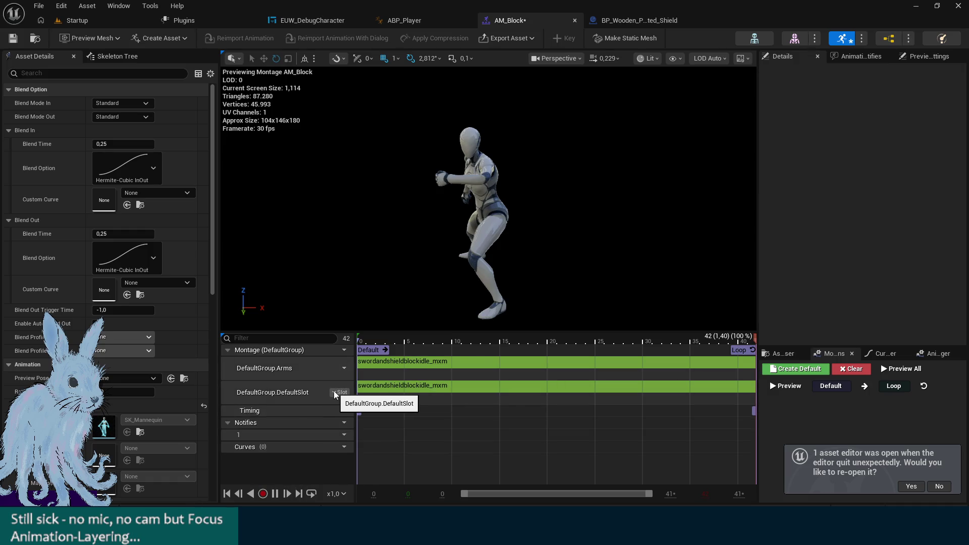
pyautogui.click(65, 22)
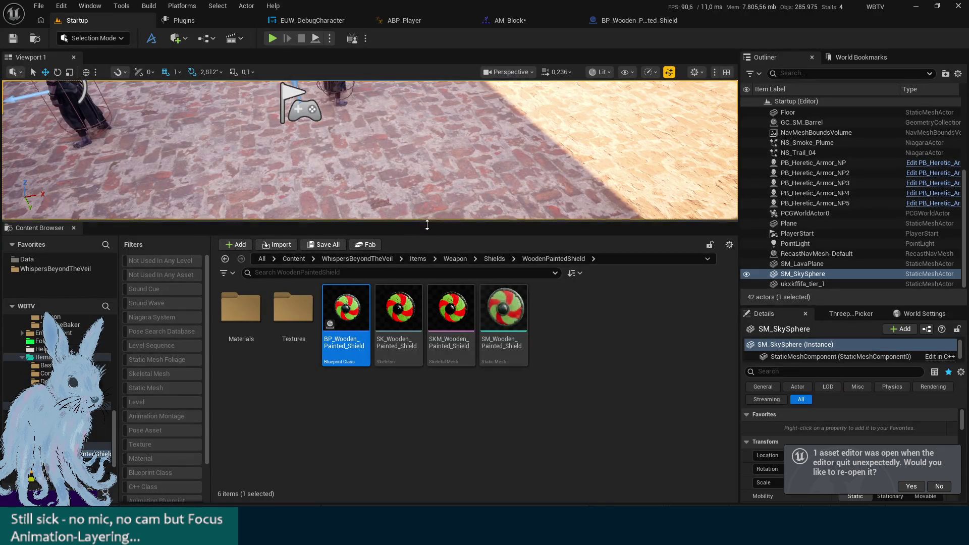
pyautogui.moveTo(418, 219); pyautogui.dragTo(418, 376)
pyautogui.hotkey('alt', 'p')
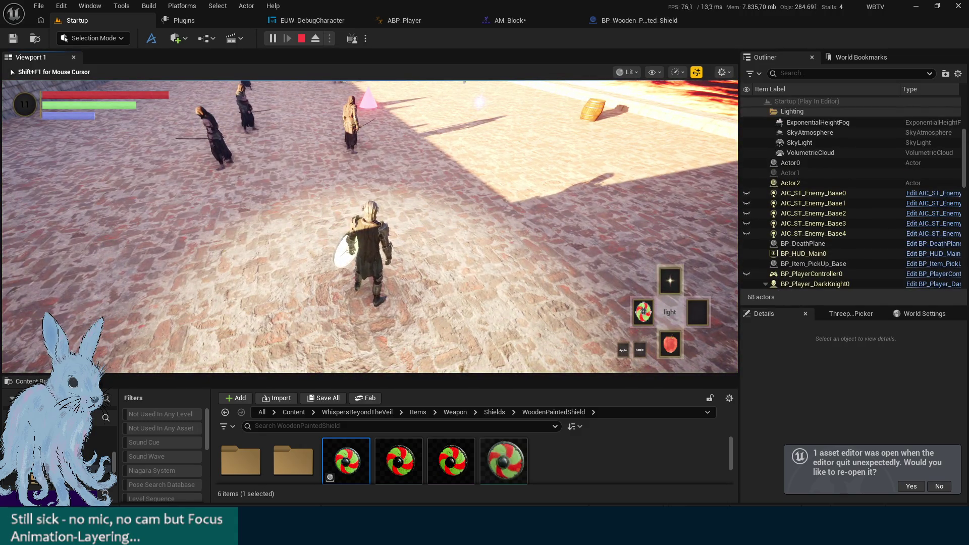
pyautogui.rightClick(370, 226)
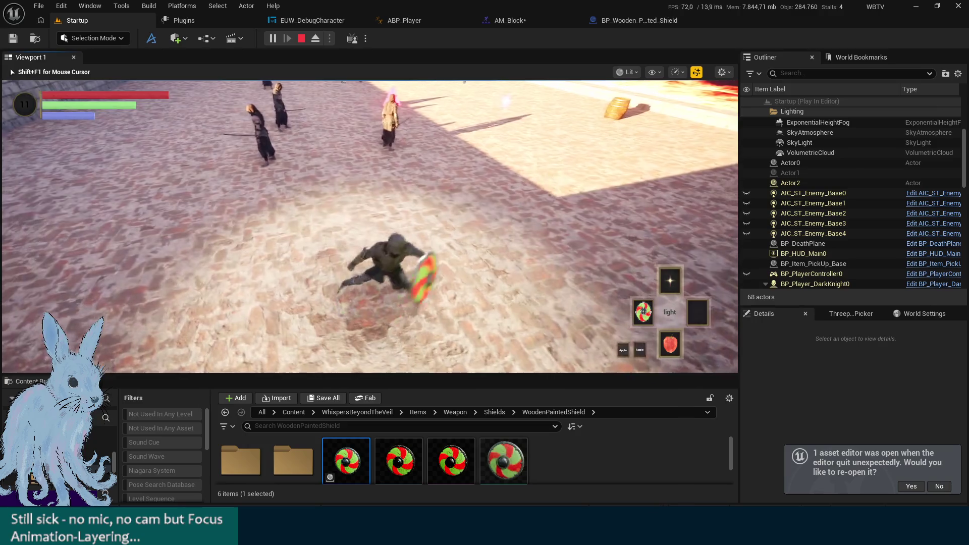
pyautogui.press('Escape')
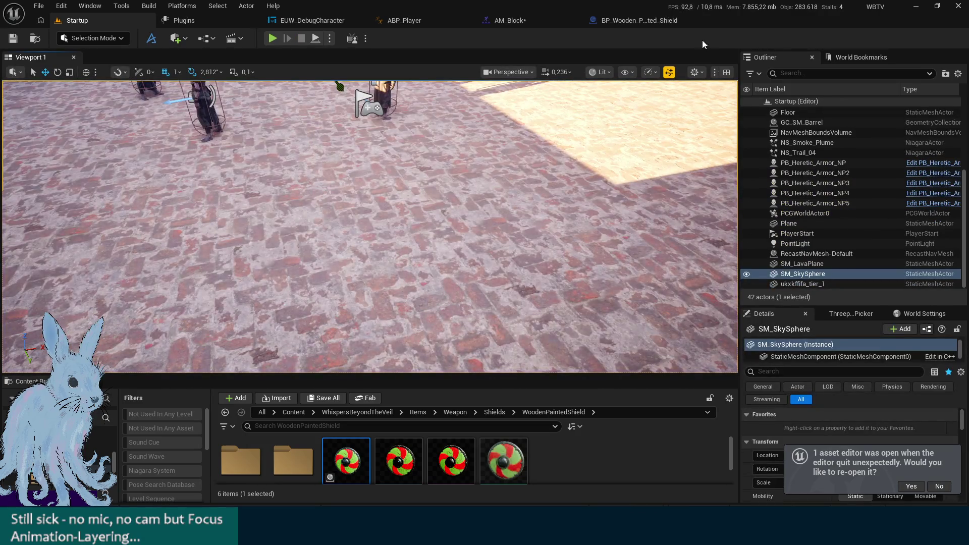
pyautogui.click(648, 22)
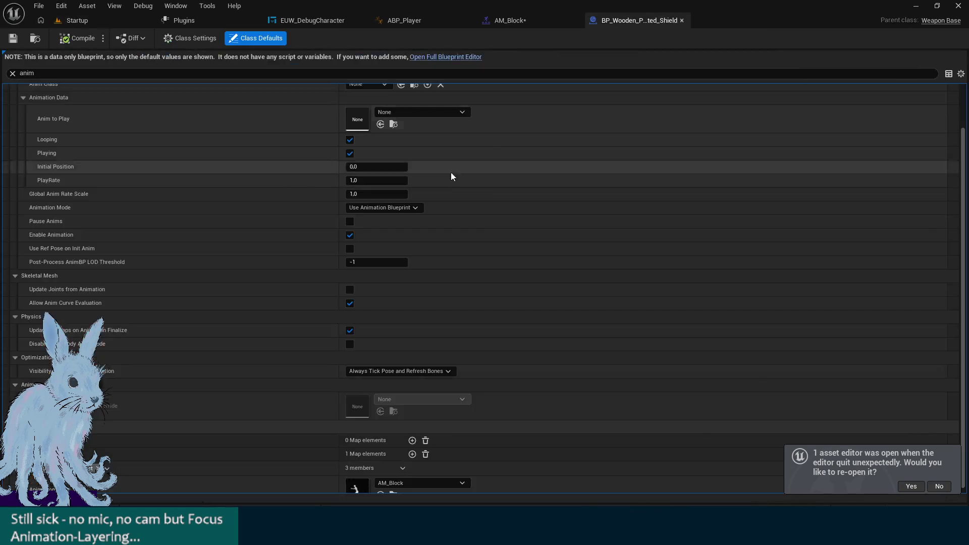
# Assign AM_Block's second track to AdditiveGroup.AdditiveHitReact and play-test it
pyautogui.click(525, 19)
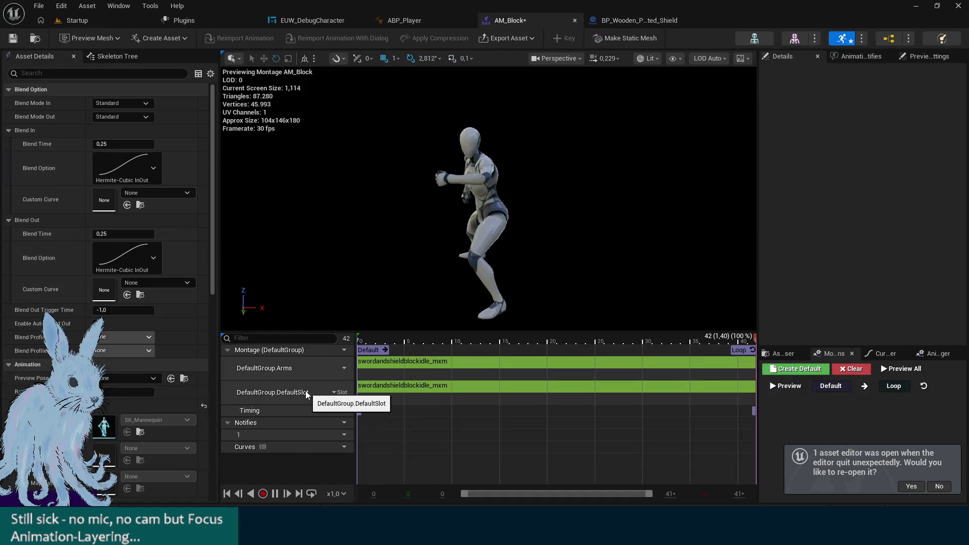
pyautogui.click(338, 393)
pyautogui.moveTo(383, 420)
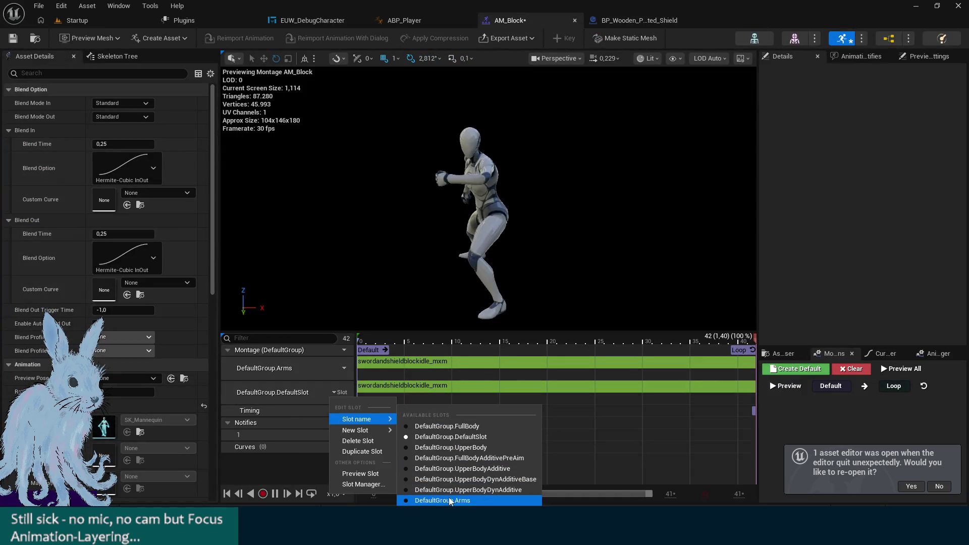
pyautogui.click(449, 521)
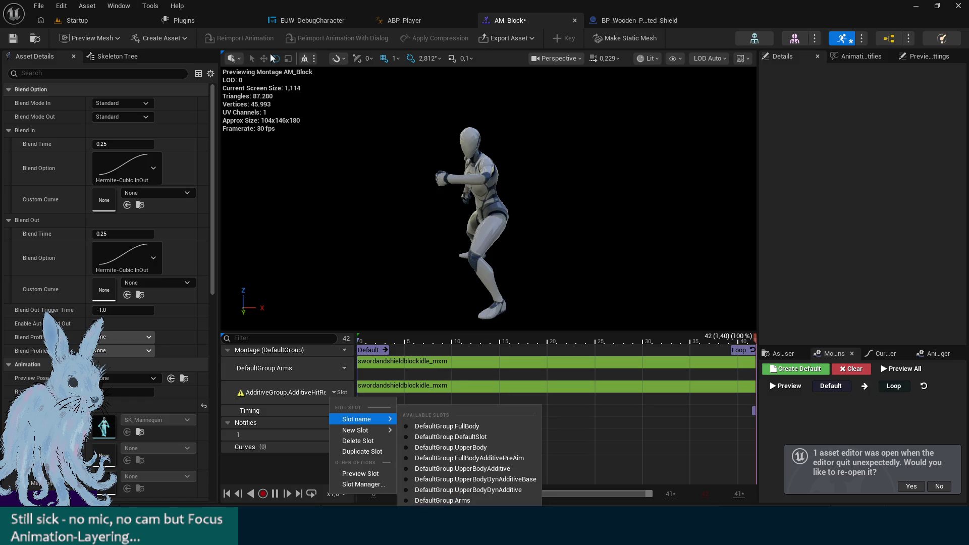
pyautogui.click(76, 20)
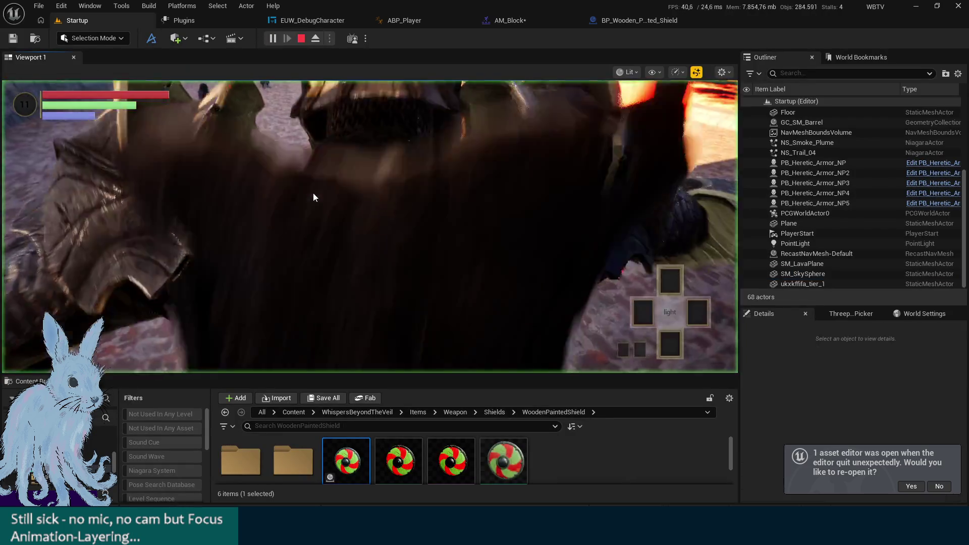
pyautogui.click(314, 197)
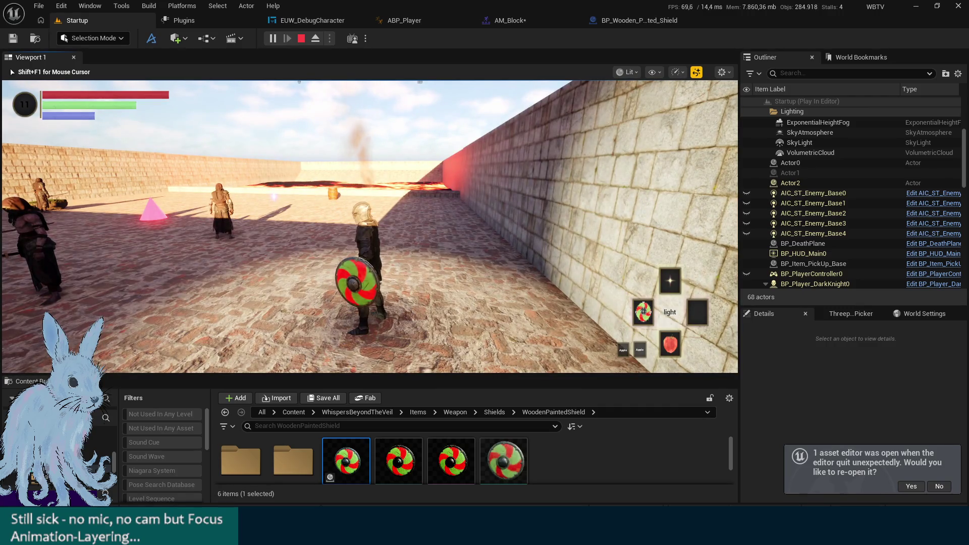
pyautogui.press('Escape')
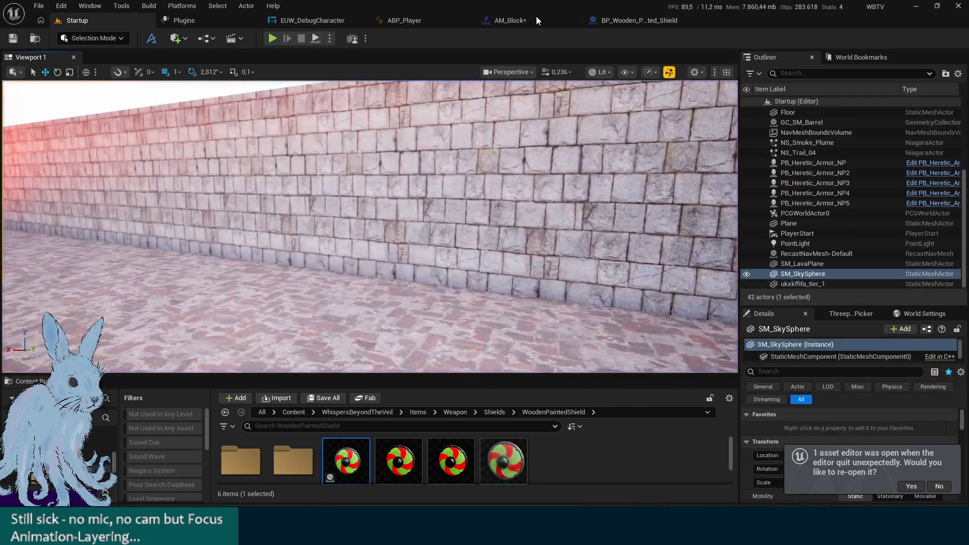
# Switch the second track's slot to DefaultGroup.UpperBodyDynAdditiveBase
pyautogui.click(525, 19)
pyautogui.click(334, 393)
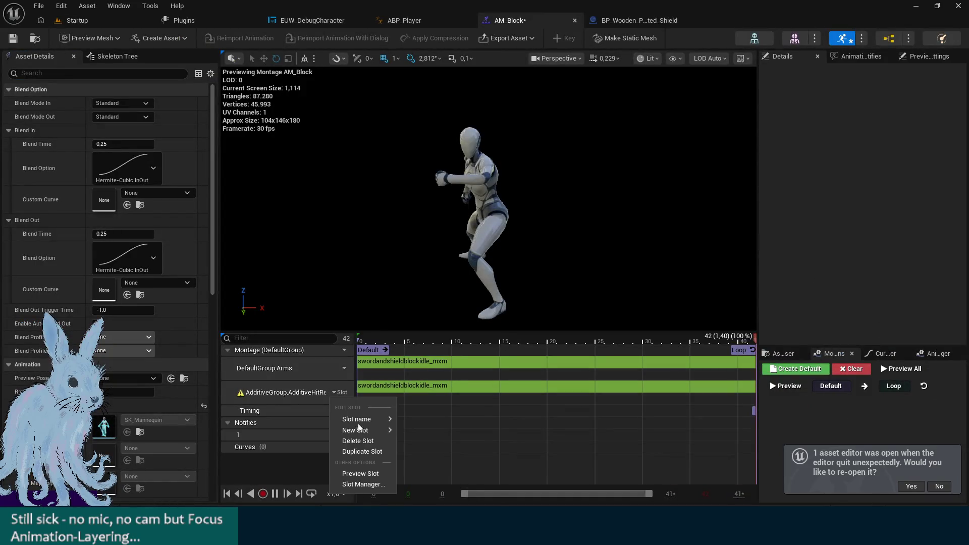
pyautogui.moveTo(363, 419)
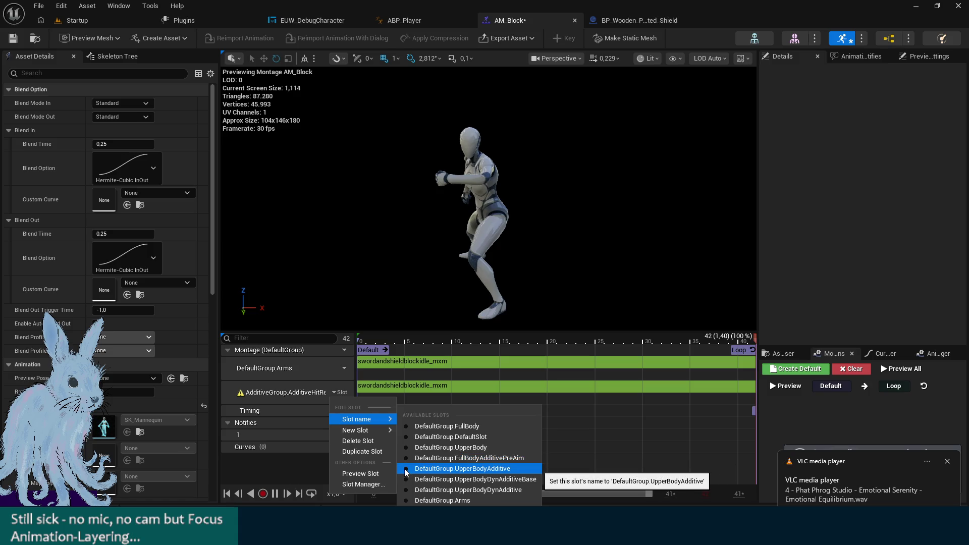
pyautogui.click(407, 479)
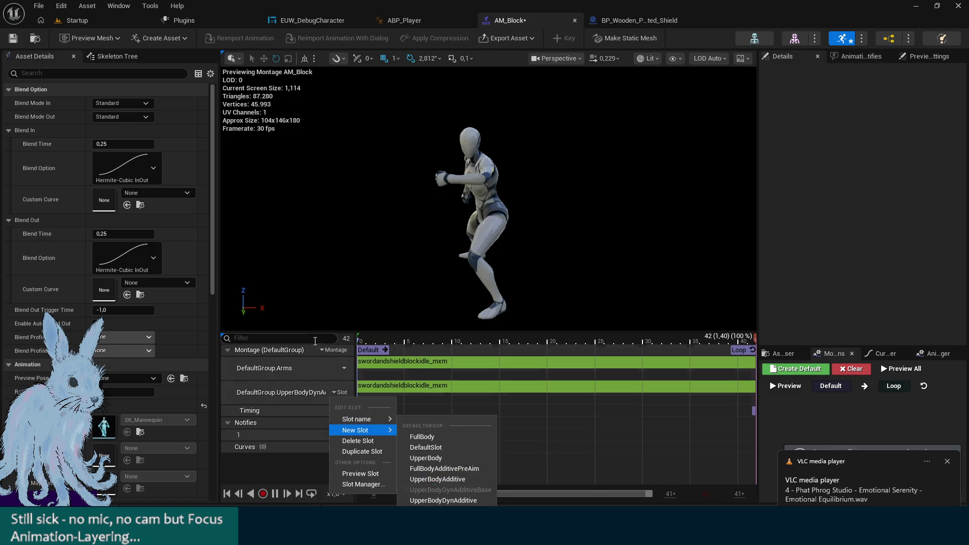
# Save AM_Block and play-test the Startup level, running the character along the wall
pyautogui.click(309, 274)
pyautogui.click(12, 38)
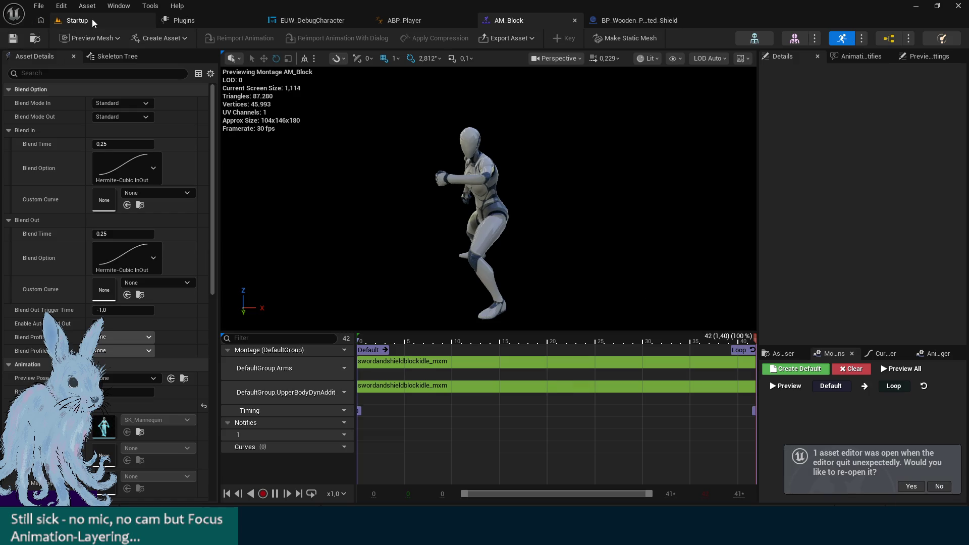
pyautogui.click(91, 20)
pyautogui.click(273, 38)
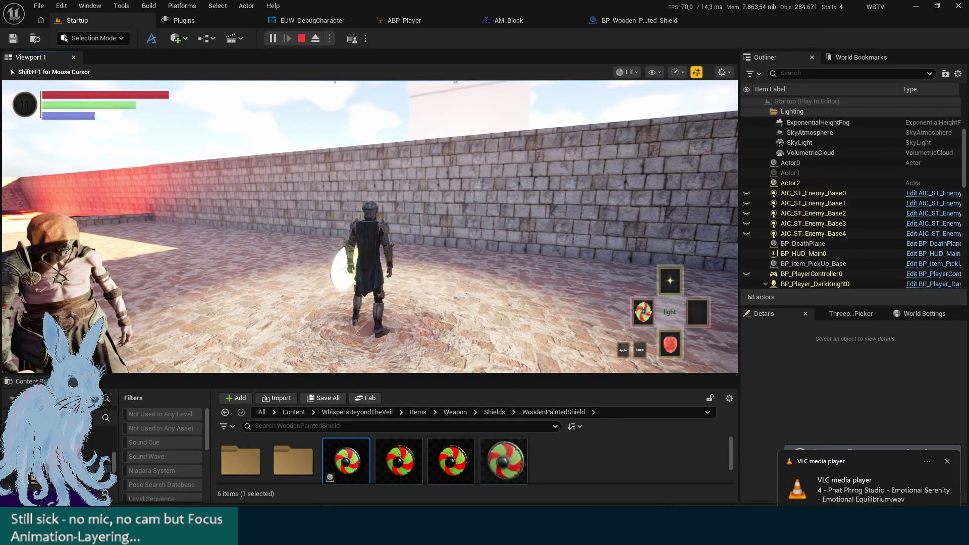
pyautogui.press('a')
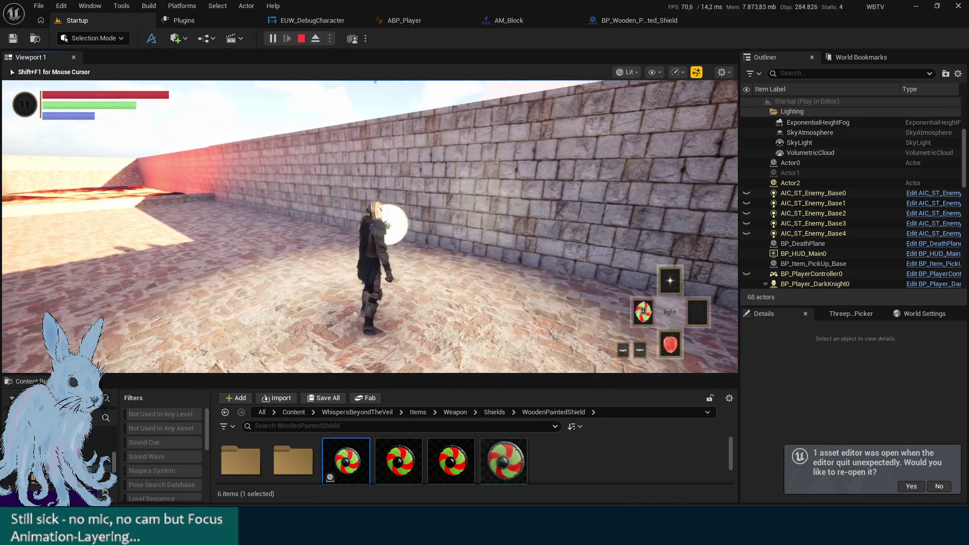
pyautogui.press('Escape')
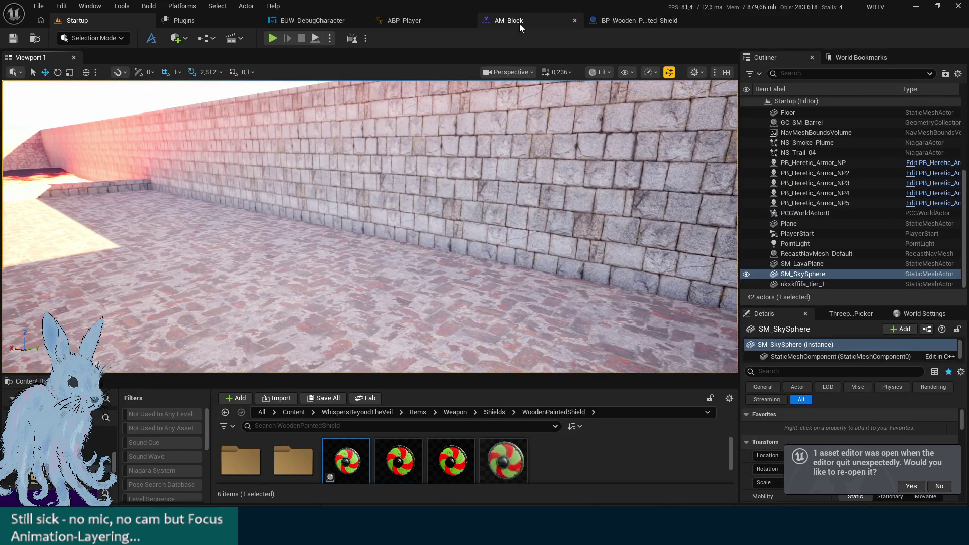
# Open AM_Block's Anim Slot Manager, select UpperBodyAdditive, then open the SK_Mannequin skeleton
pyautogui.click(520, 25)
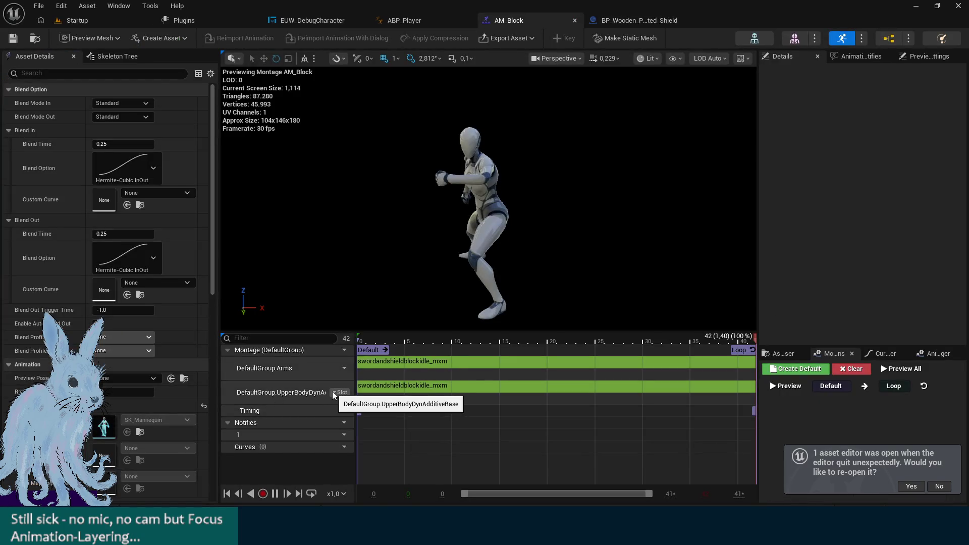
pyautogui.click(332, 391)
pyautogui.moveTo(358, 418)
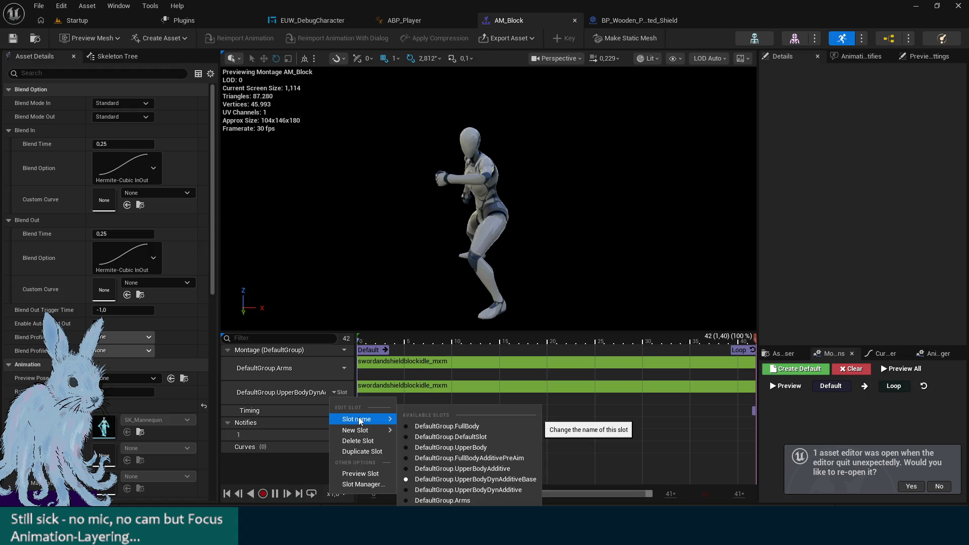
pyautogui.click(383, 486)
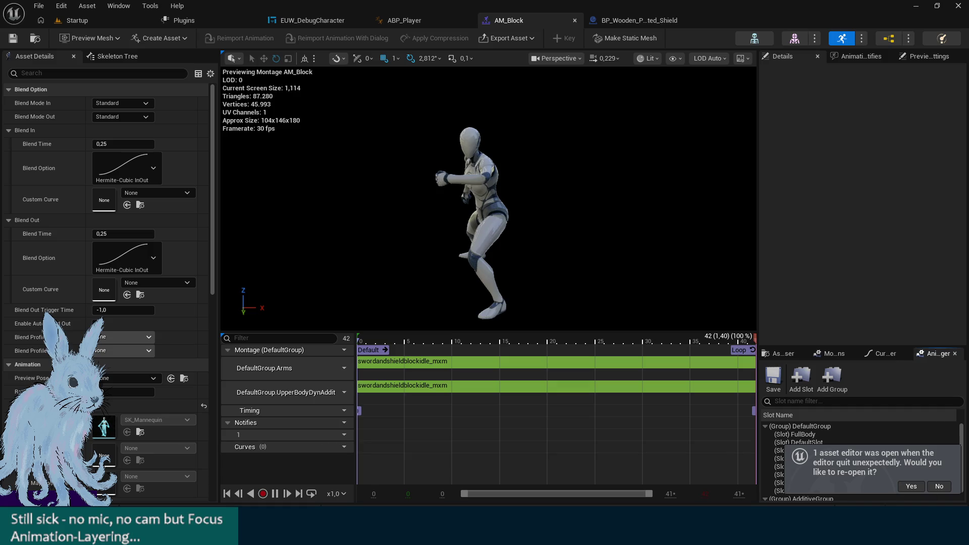
pyautogui.moveTo(789, 347); pyautogui.dragTo(788, 209)
pyautogui.click(821, 329)
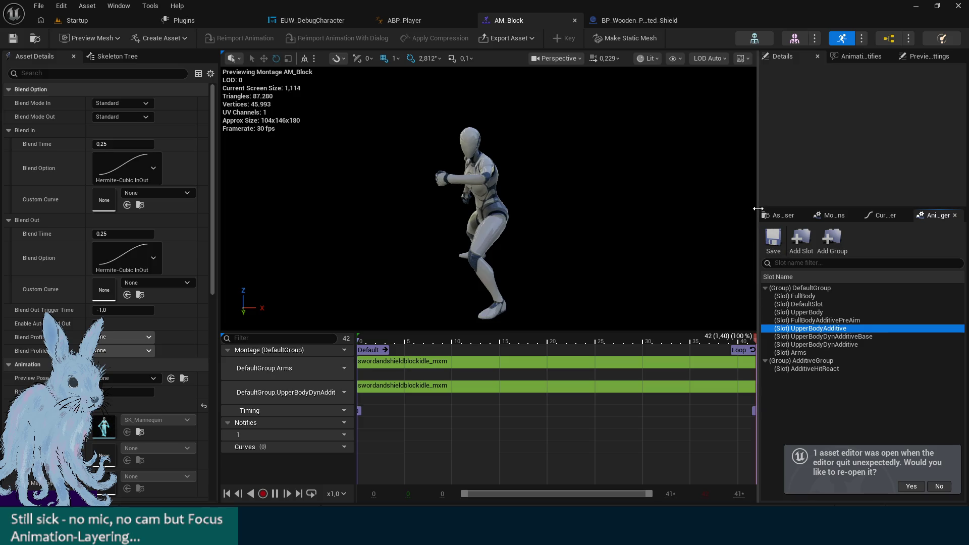
pyautogui.click(763, 35)
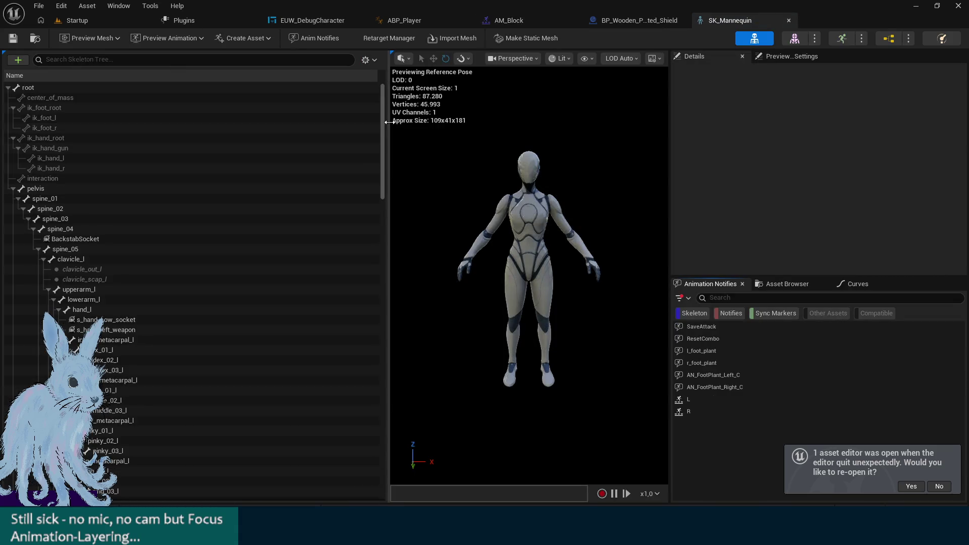
# Widen the skeleton preview and select the spine_03 bone to view its transform
pyautogui.moveTo(388, 121)
pyautogui.mouseDown()
pyautogui.moveTo(218, 142)
pyautogui.moveTo(225, 143)
pyautogui.mouseUp()
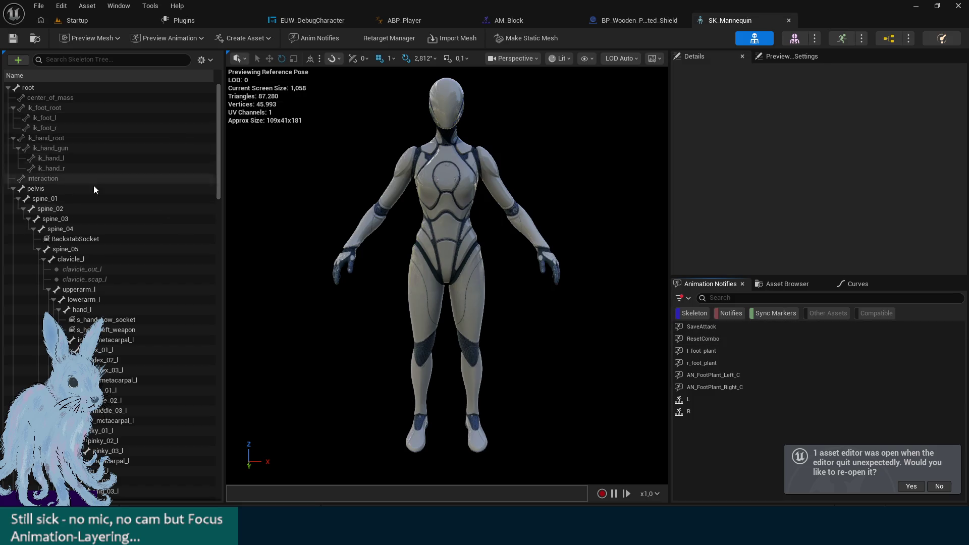
pyautogui.click(50, 221)
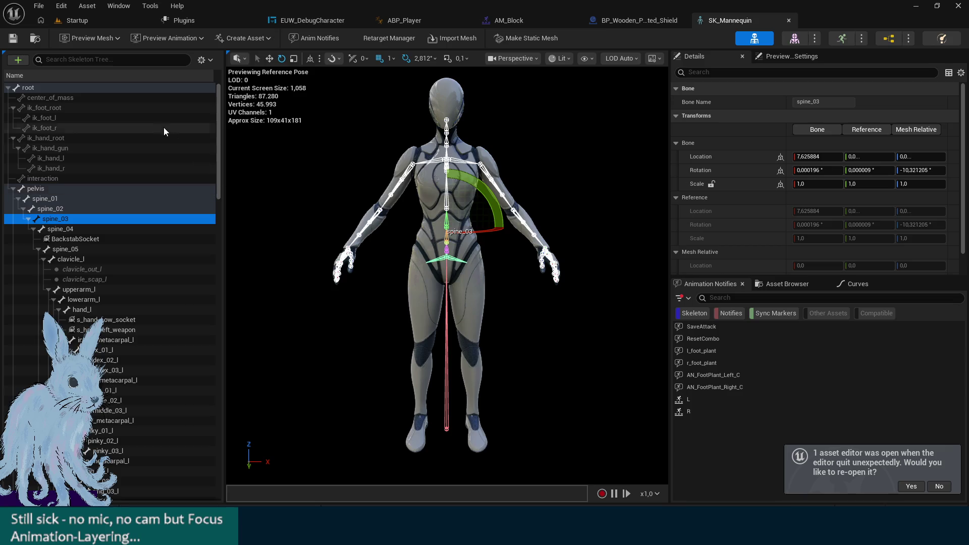
pyautogui.click(91, 8)
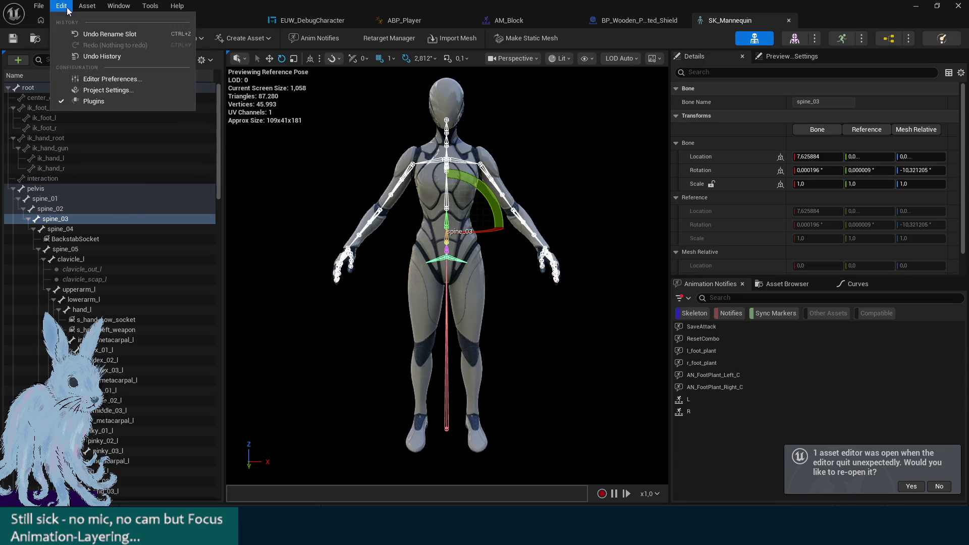
pyautogui.moveTo(125, 9)
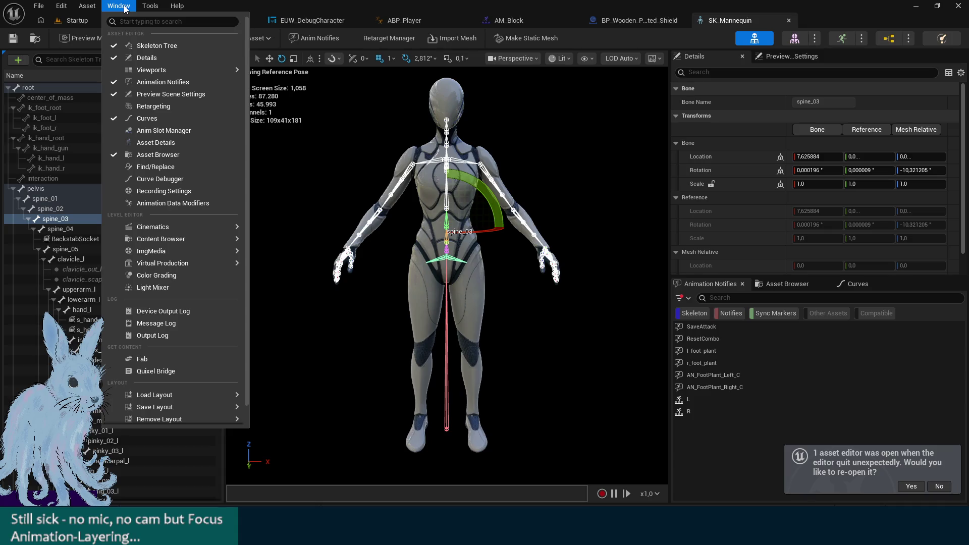
pyautogui.write('slo')
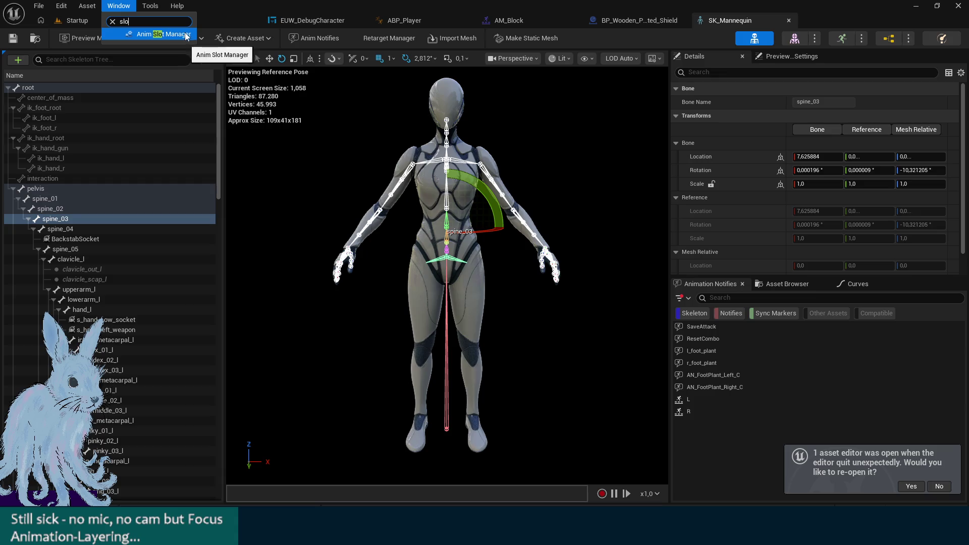
pyautogui.click(162, 34)
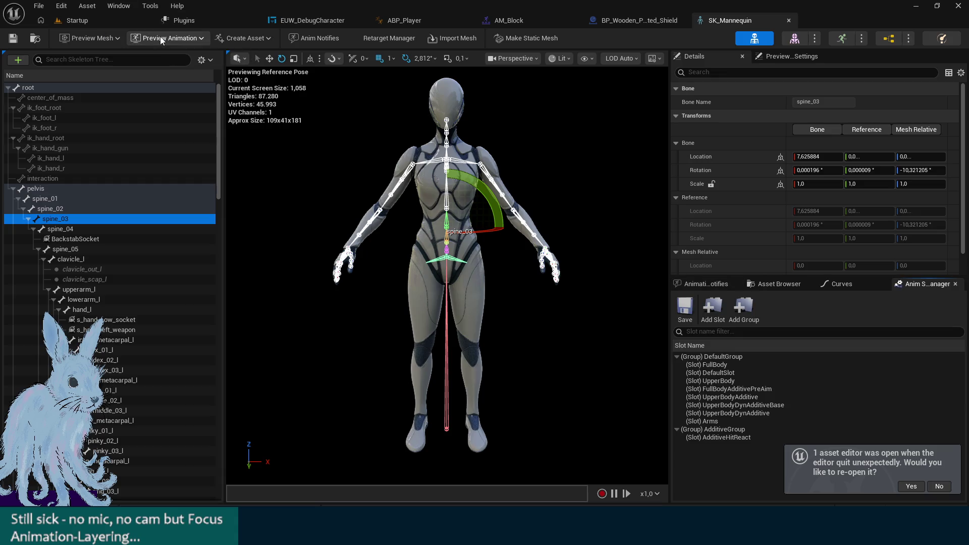
pyautogui.click(728, 382)
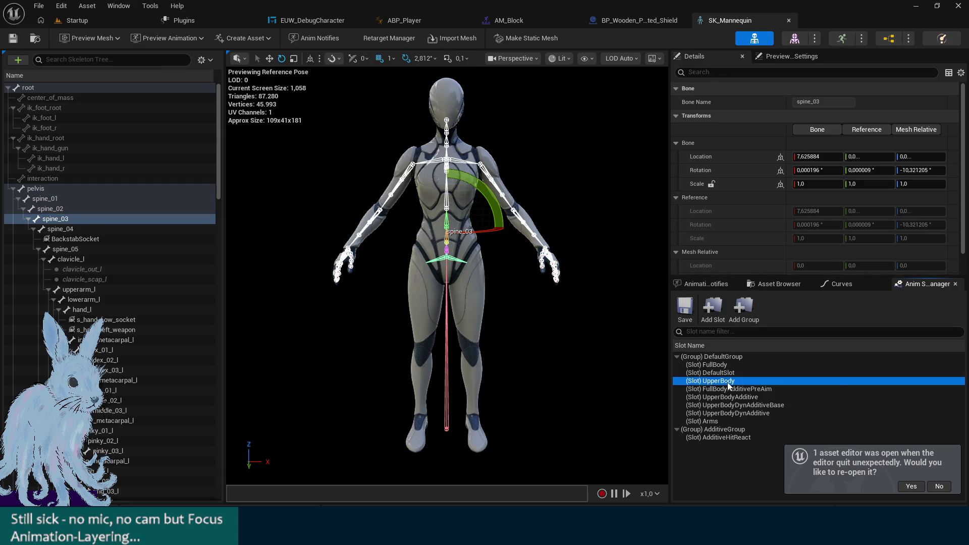
pyautogui.rightClick(729, 386)
pyautogui.moveTo(745, 407)
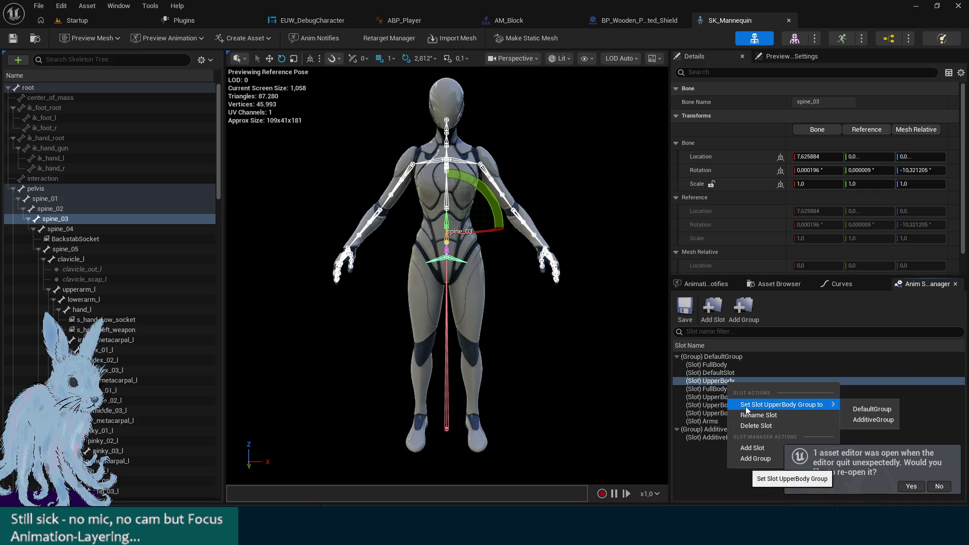
pyautogui.click(752, 448)
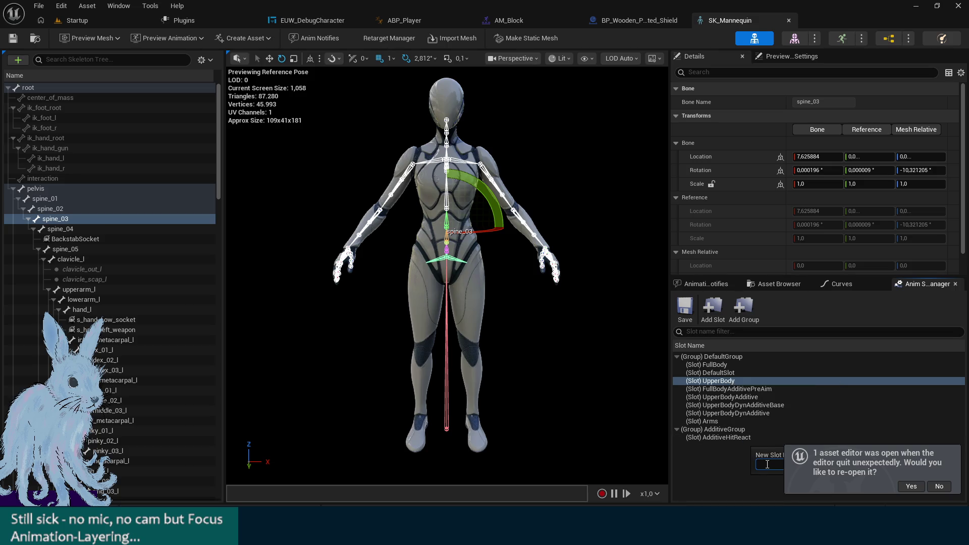
pyautogui.write('Test')
pyautogui.click(936, 486)
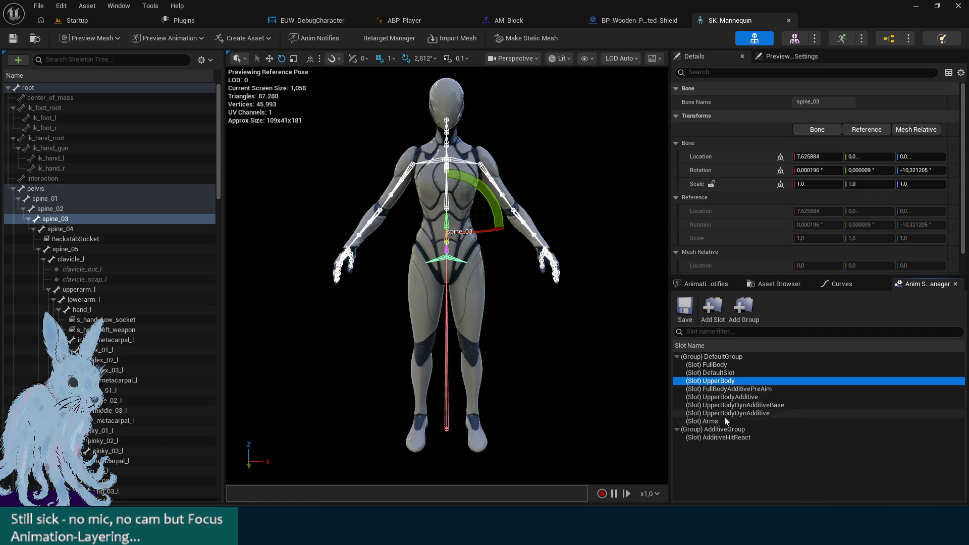
# Create a new slot group named NoMovement on the skeleton
pyautogui.click(744, 311)
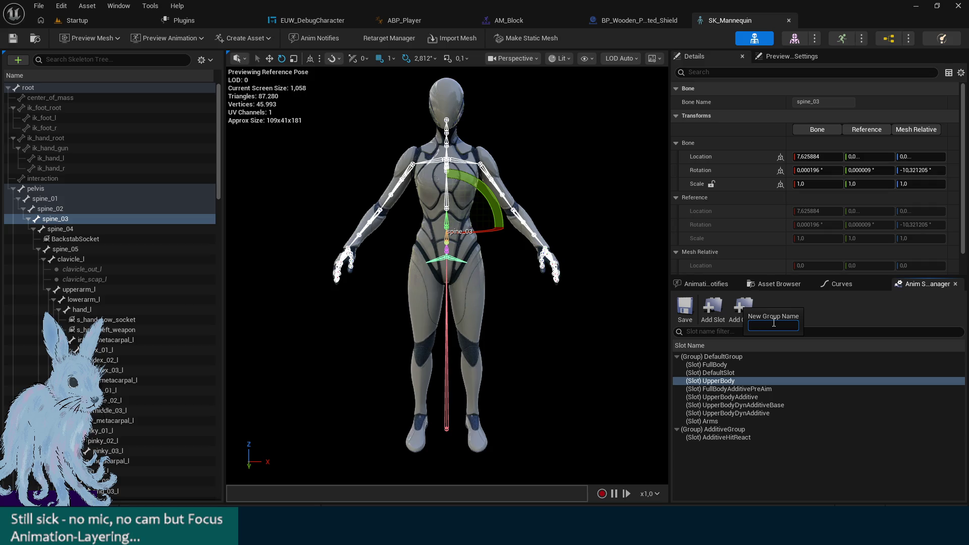
pyautogui.write('N')
pyautogui.write('Wit')
pyautogui.press('BackSpace')
pyautogui.press('BackSpace')
pyautogui.press('BackSpace')
pyautogui.write('NoMovement')
pyautogui.press('Return')
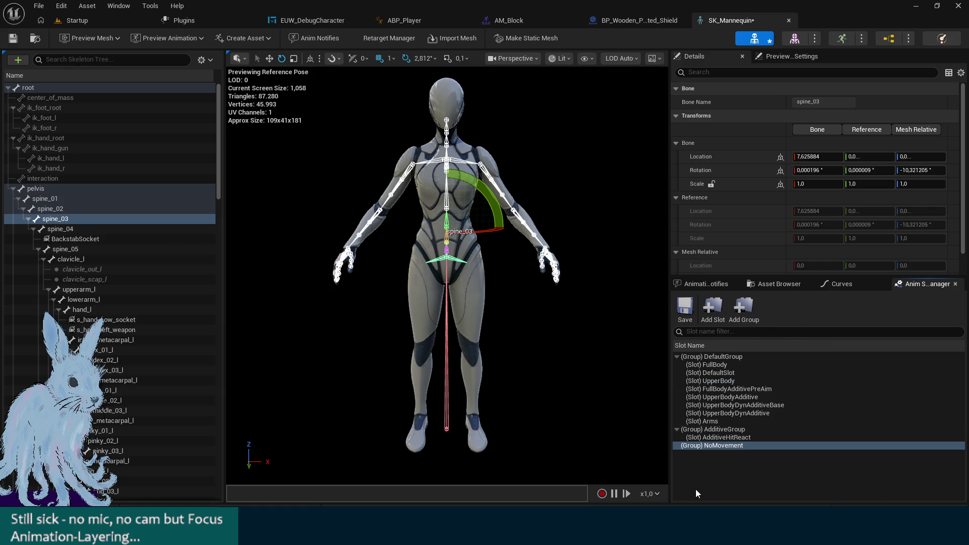
# Add a FullBodyNoMove slot inside the NoMovement group
pyautogui.rightClick(737, 450)
pyautogui.click(767, 471)
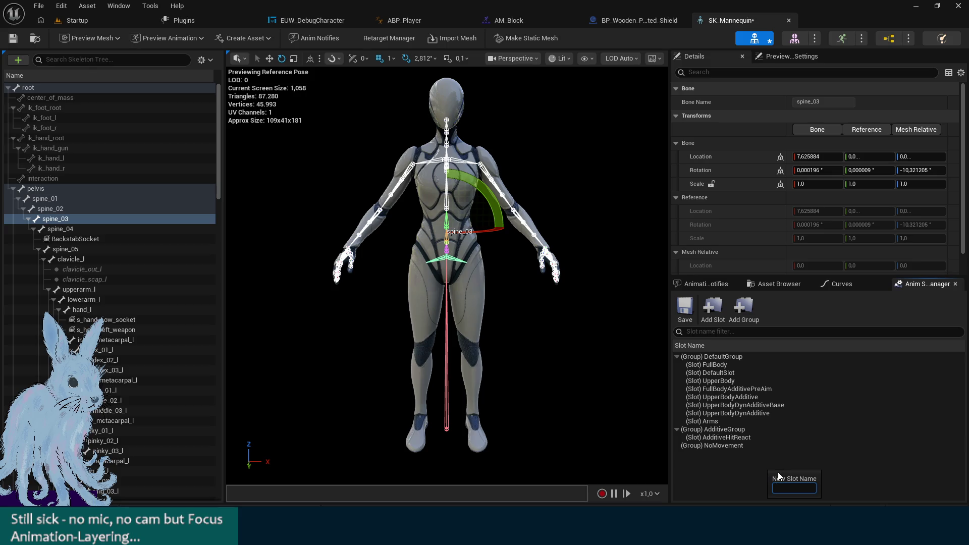
pyautogui.write('FullBody')
pyautogui.press('Return')
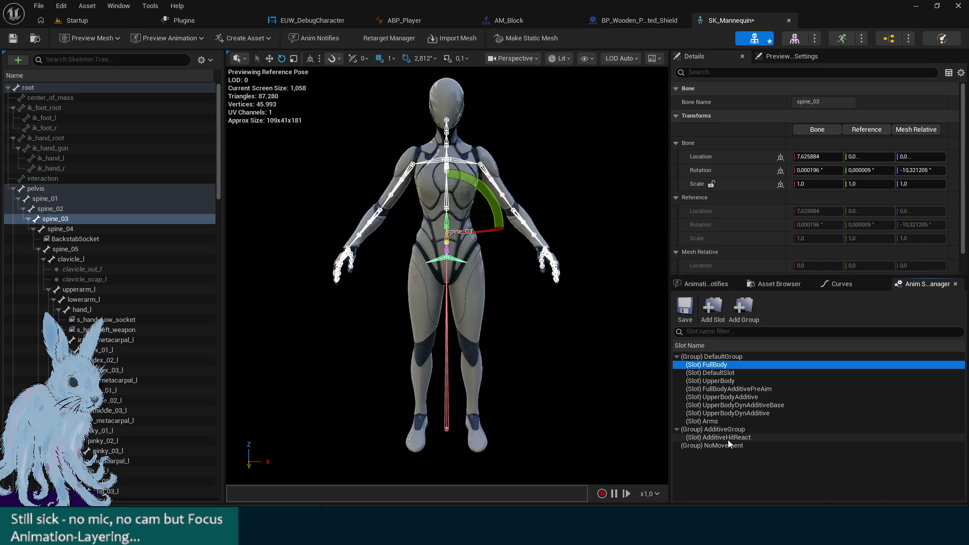
pyautogui.rightClick(718, 446)
pyautogui.click(756, 488)
pyautogui.write('Full')
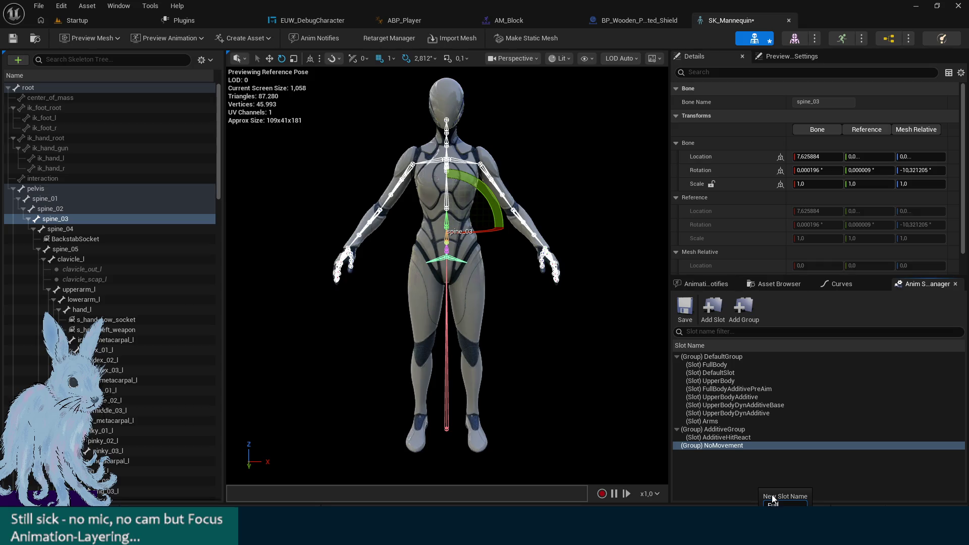
pyautogui.write('BodyN')
pyautogui.write('oMove')
pyautogui.press('Return')
pyautogui.rightClick(754, 458)
pyautogui.rightClick(749, 455)
pyautogui.click(741, 454)
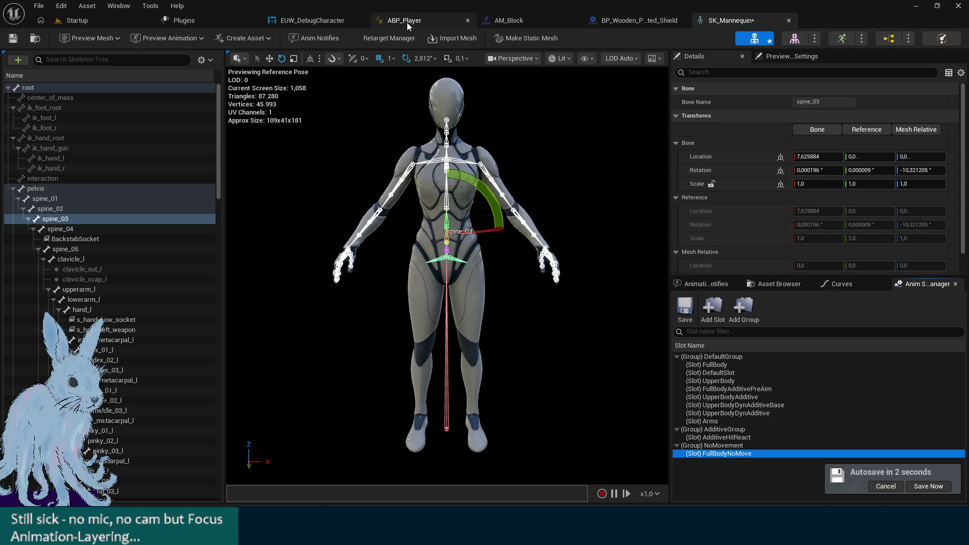
# Inspect ABP_Player's UpperBody and Arms slots and both Layered blend per bone nodes, briefly checking AM_Block
pyautogui.click(384, 21)
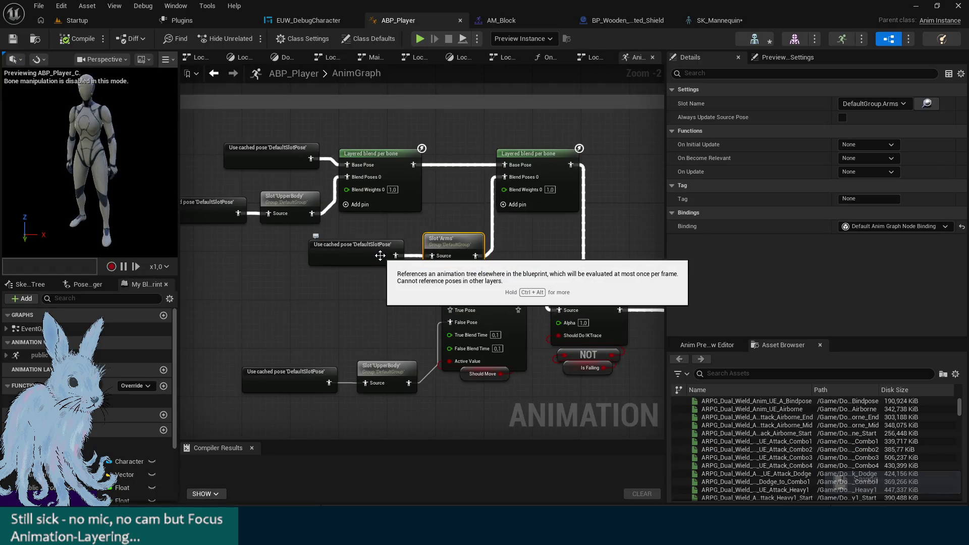
pyautogui.click(291, 198)
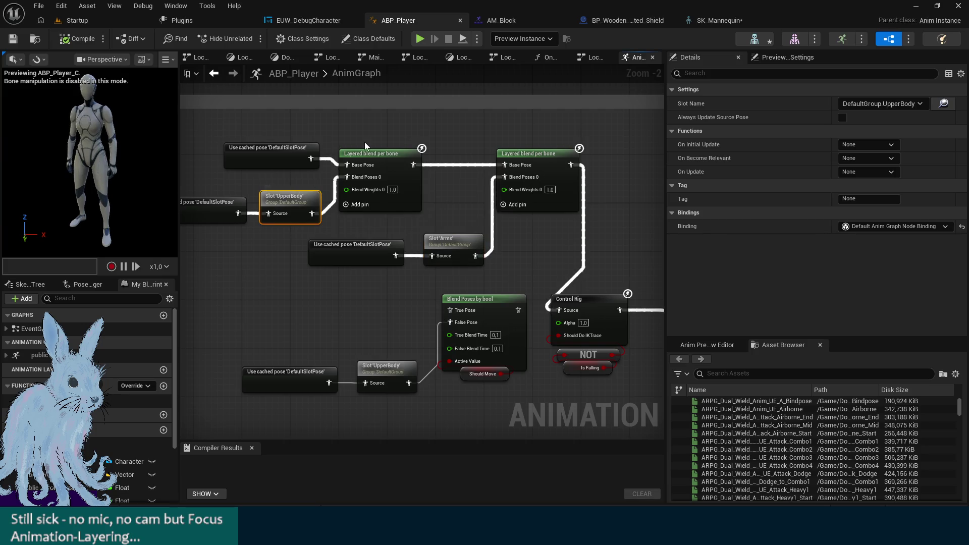
pyautogui.click(376, 154)
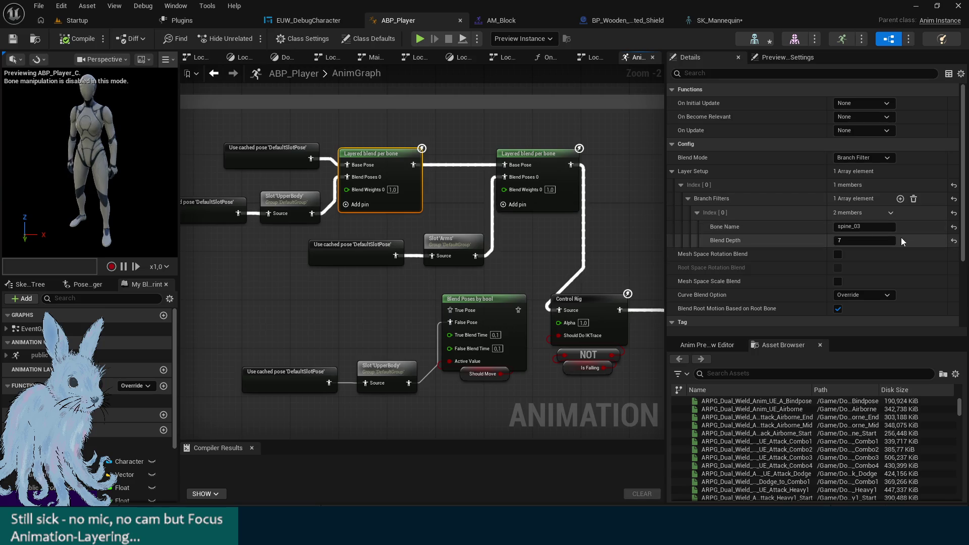
pyautogui.click(448, 237)
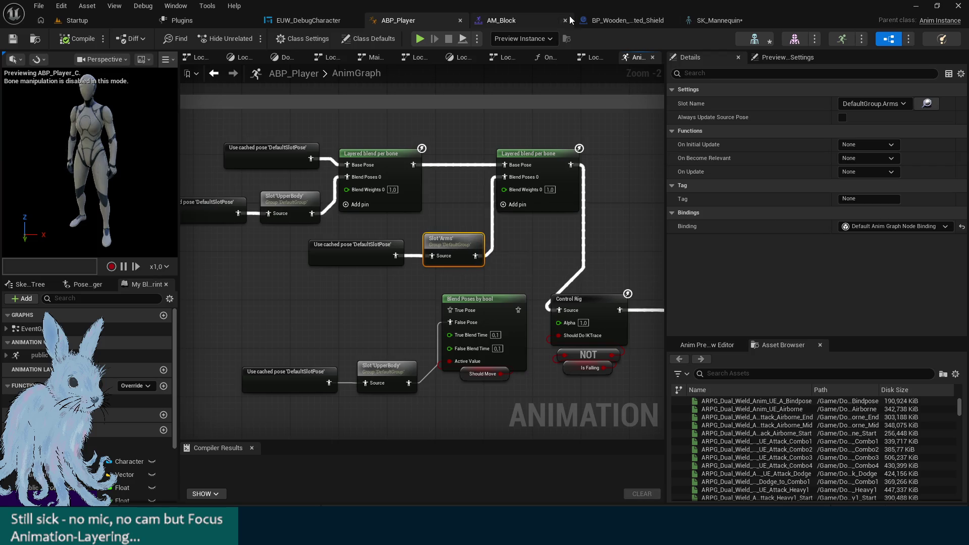
pyautogui.click(523, 21)
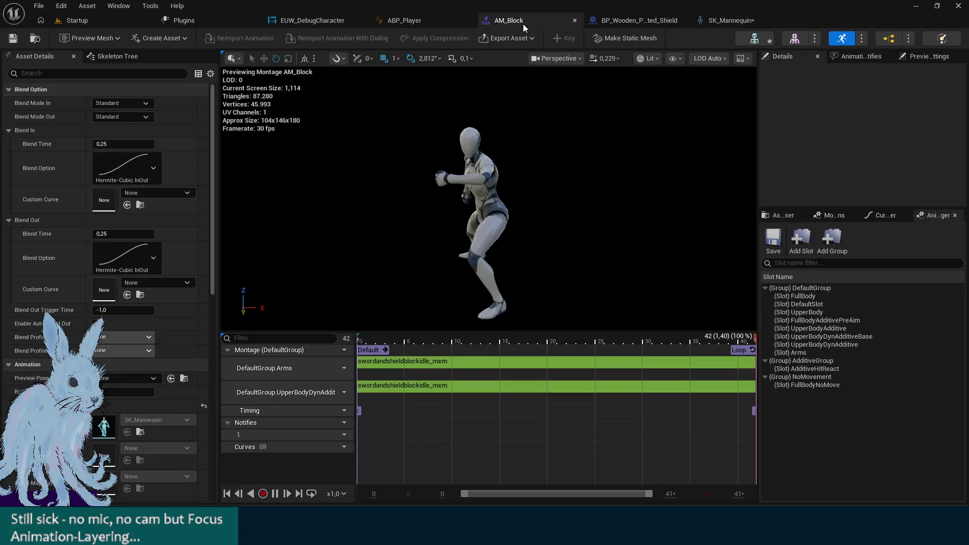
pyautogui.click(433, 19)
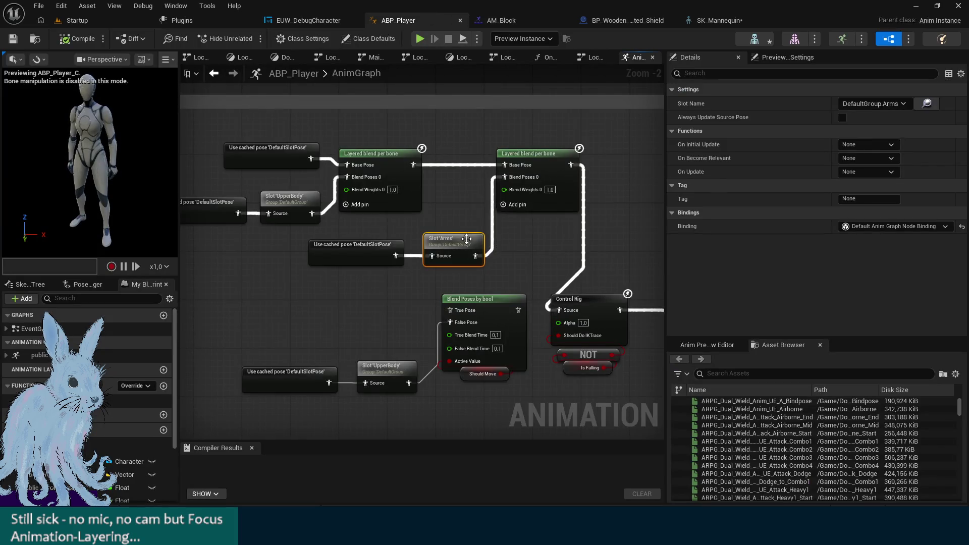
pyautogui.click(556, 161)
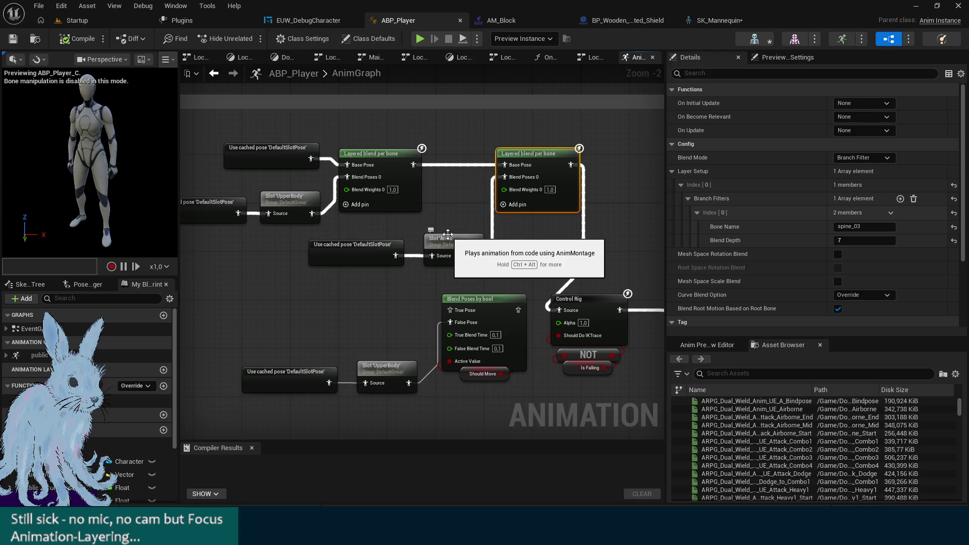
# Drag the Arms slot and its cached pose up-left near the Blending comment, then select the second layered blend
pyautogui.moveTo(453, 203); pyautogui.dragTo(540, 189)
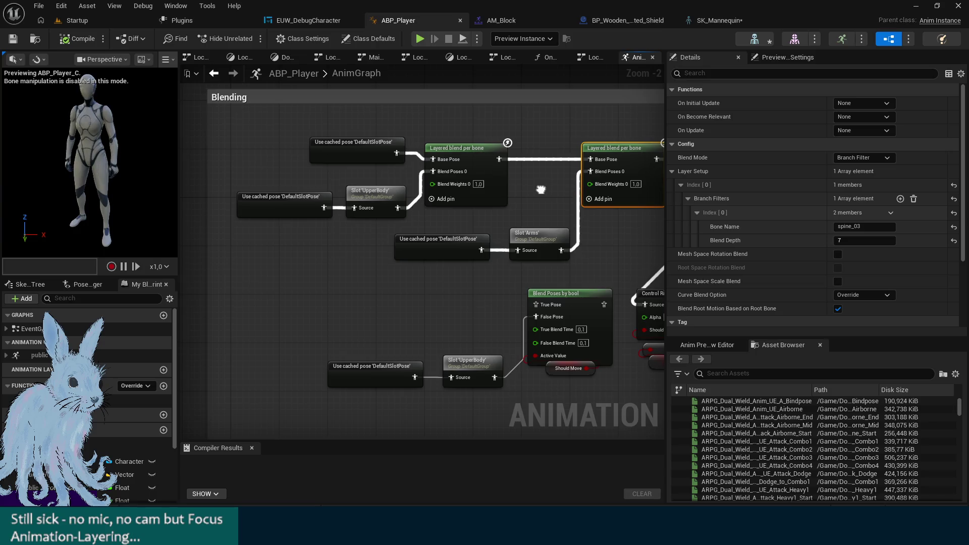
pyautogui.moveTo(541, 189)
pyautogui.mouseDown()
pyautogui.moveTo(473, 173)
pyautogui.moveTo(514, 184)
pyautogui.moveTo(549, 209)
pyautogui.mouseUp()
pyautogui.moveTo(607, 263); pyautogui.dragTo(467, 242)
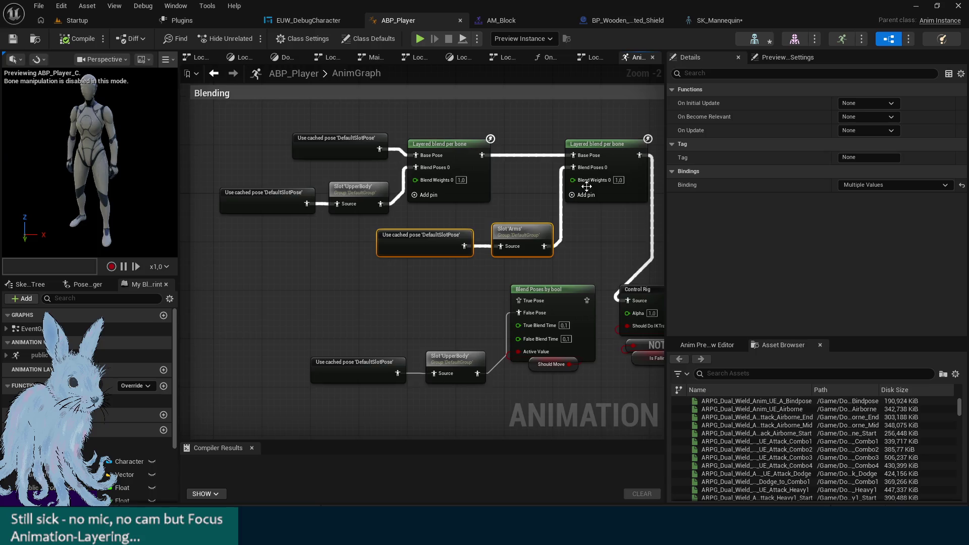
pyautogui.moveTo(606, 154)
pyautogui.mouseDown()
pyautogui.moveTo(591, 146)
pyautogui.moveTo(563, 155)
pyautogui.mouseUp()
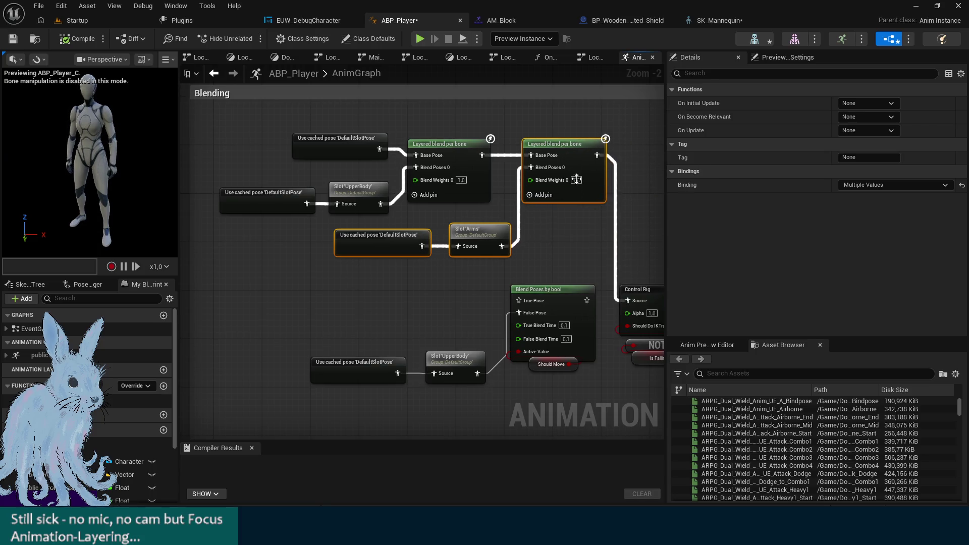
pyautogui.moveTo(555, 230); pyautogui.dragTo(526, 222)
pyautogui.click(515, 136)
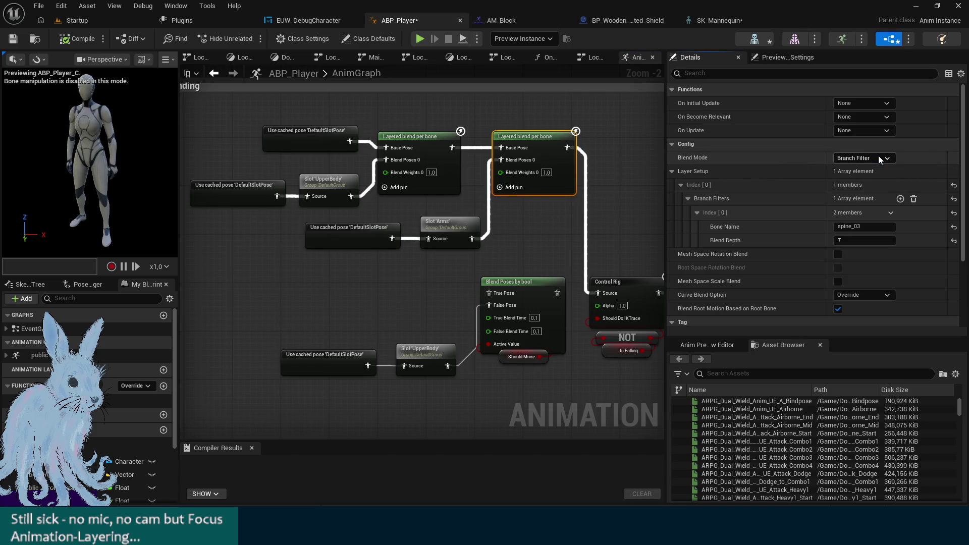
pyautogui.scroll(-1, 802, 215)
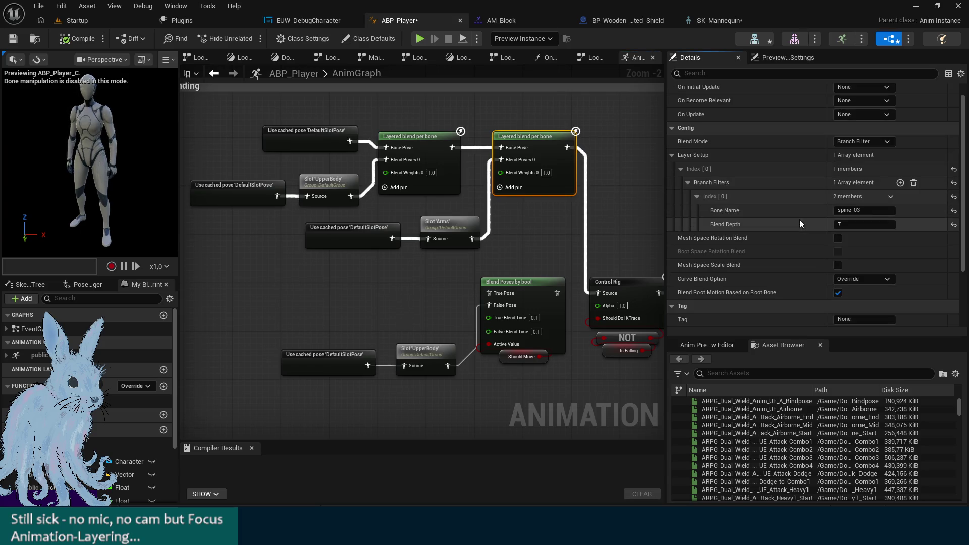
# Shift the Blend Poses by bool branch left and review the second layered blend's On Become Relevant binding
pyautogui.moveTo(561, 333); pyautogui.dragTo(519, 275)
pyautogui.moveTo(530, 325); pyautogui.dragTo(305, 251)
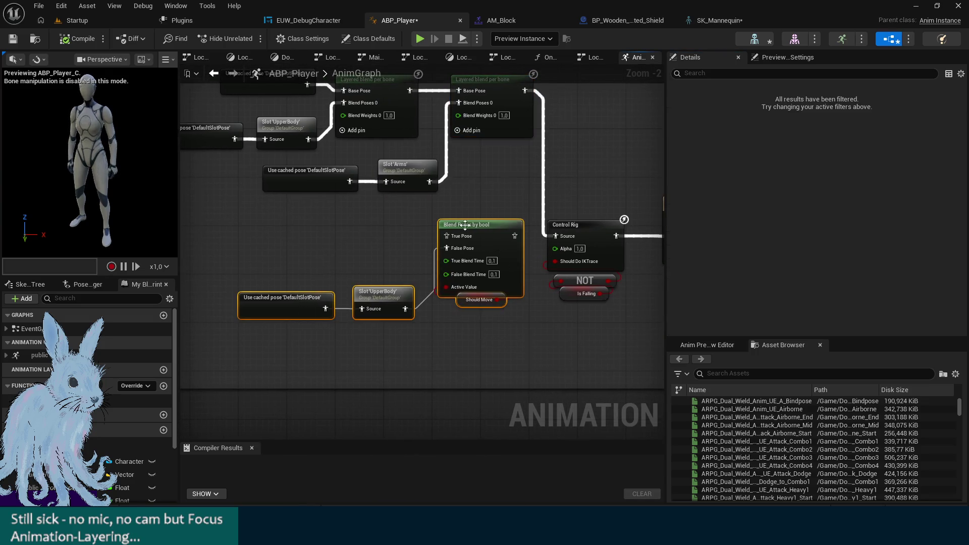
pyautogui.moveTo(485, 223)
pyautogui.mouseDown()
pyautogui.moveTo(436, 222)
pyautogui.moveTo(468, 223)
pyautogui.moveTo(490, 276)
pyautogui.mouseUp()
pyautogui.click(516, 161)
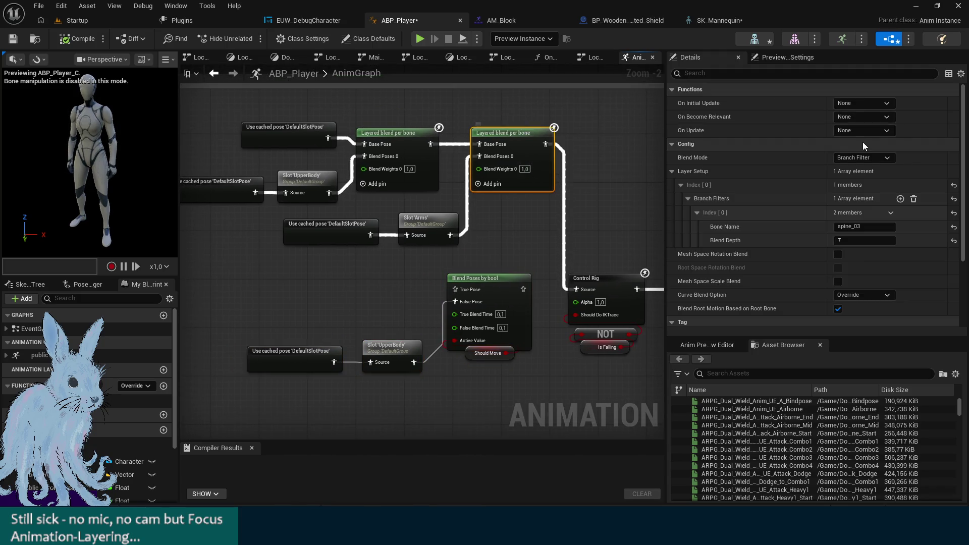
pyautogui.click(862, 119)
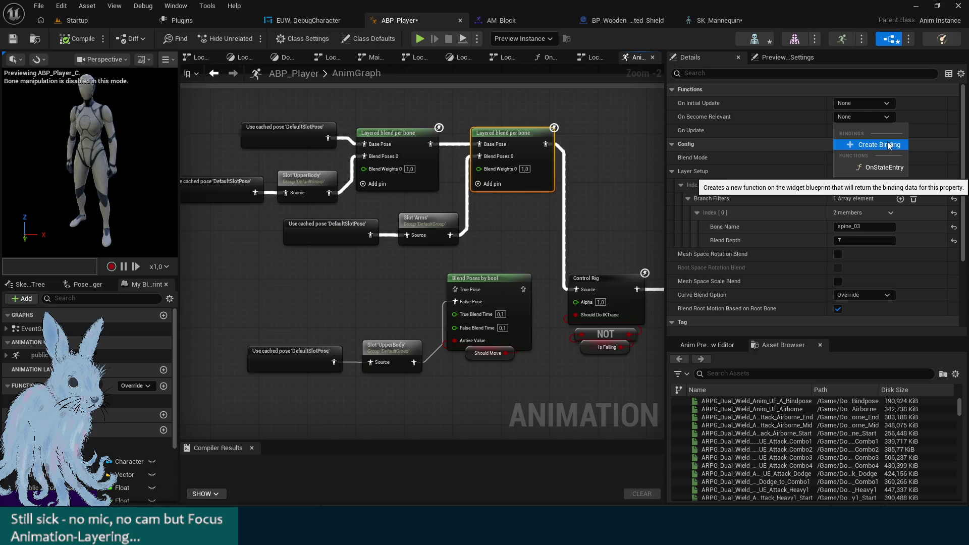
# Move Blend Poses by bool and Should Move down, and Control Rig and Output Pose right
pyautogui.moveTo(240, 384)
pyautogui.mouseDown()
pyautogui.moveTo(497, 280)
pyautogui.moveTo(491, 353)
pyautogui.moveTo(493, 256)
pyautogui.moveTo(495, 271)
pyautogui.mouseUp()
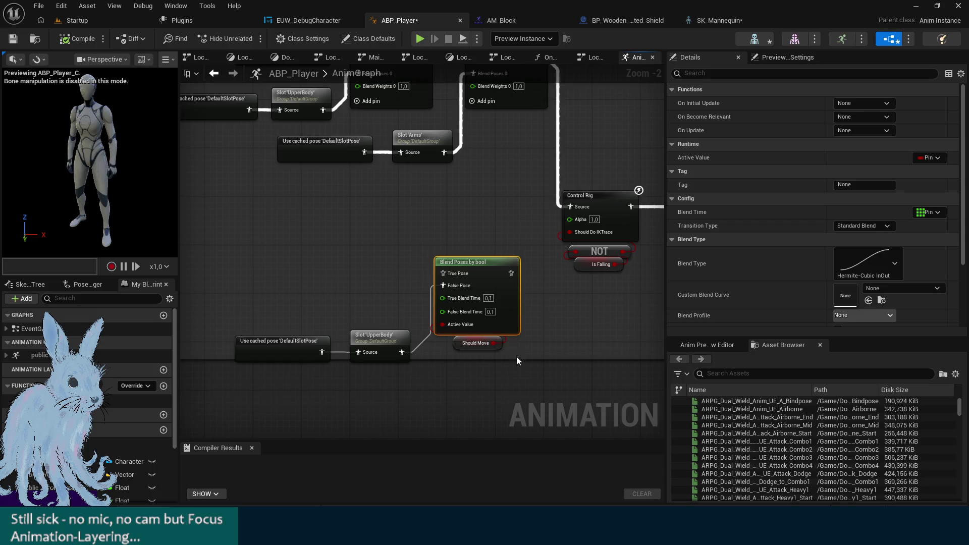
pyautogui.keyDown('ctrl'); pyautogui.click(476, 343); pyautogui.keyUp('ctrl')
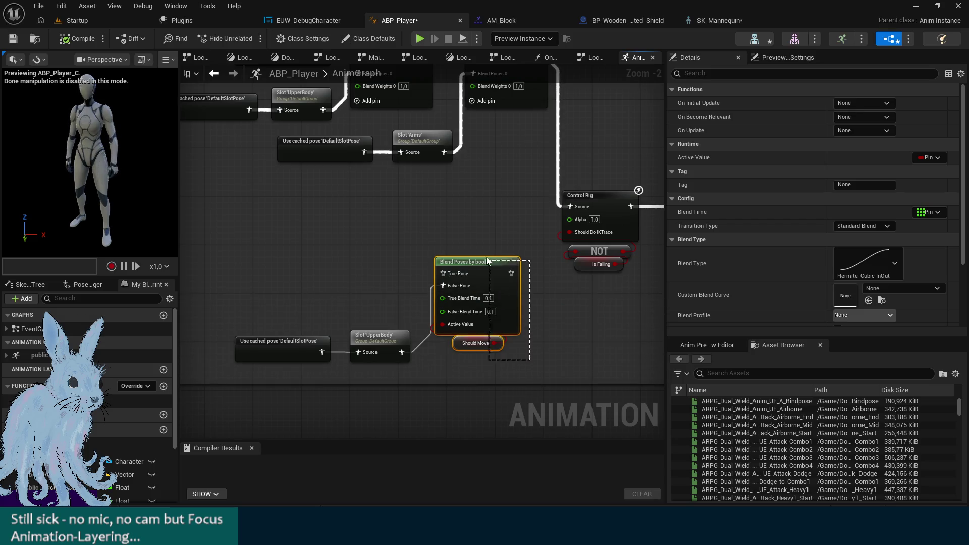
pyautogui.moveTo(486, 261); pyautogui.dragTo(493, 294)
pyautogui.click(488, 241)
pyautogui.moveTo(487, 241)
pyautogui.mouseDown()
pyautogui.moveTo(487, 299)
pyautogui.moveTo(574, 335)
pyautogui.mouseUp()
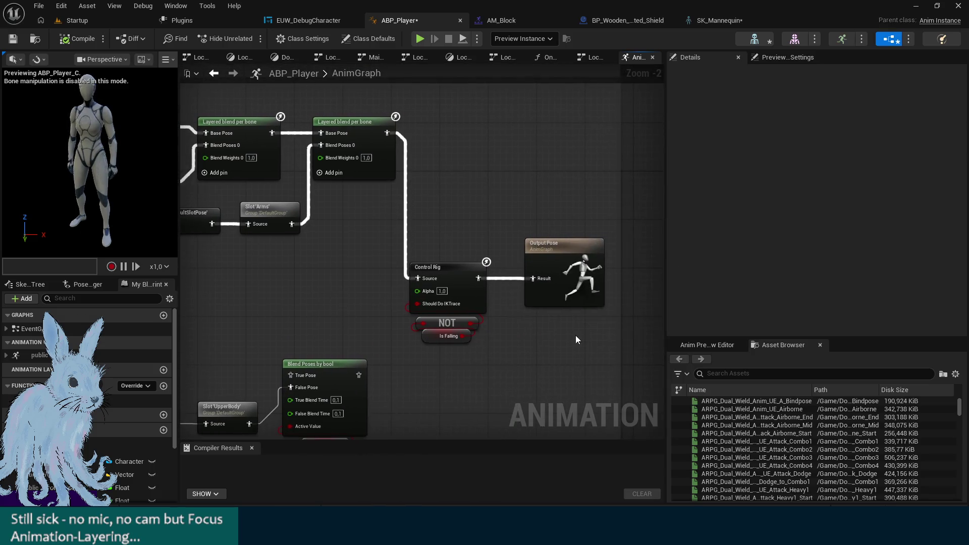
pyautogui.moveTo(628, 350); pyautogui.dragTo(551, 304)
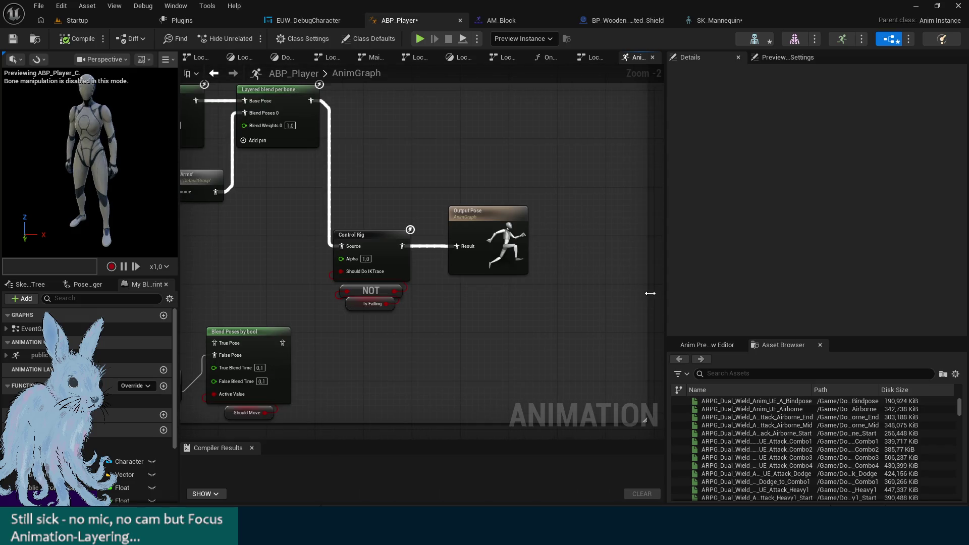
pyautogui.moveTo(436, 253); pyautogui.dragTo(399, 237)
pyautogui.moveTo(487, 219); pyautogui.dragTo(560, 220)
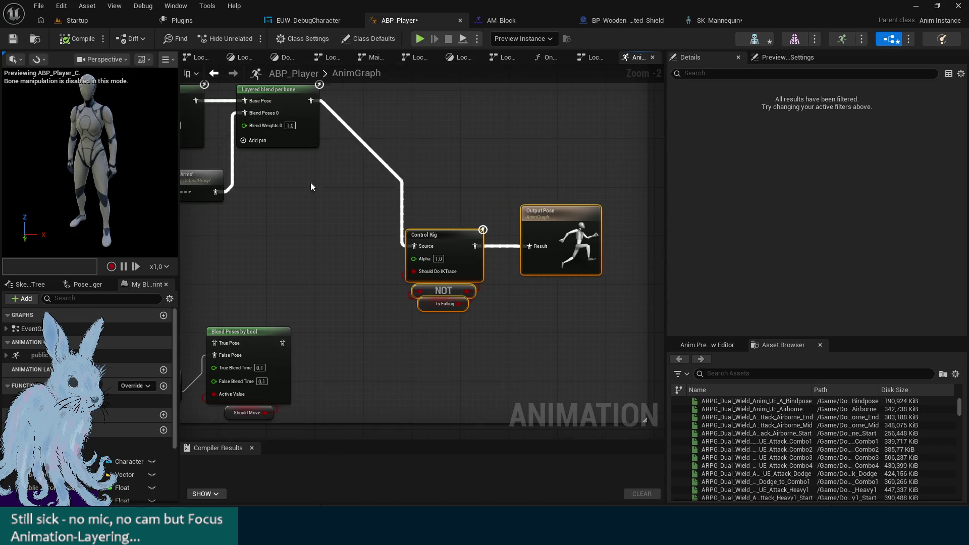
pyautogui.moveTo(338, 188); pyautogui.dragTo(512, 210)
# Wrap the Control Rig nodes in a comment, undo it, and copy the Blend Poses by bool node
pyautogui.rightClick(428, 231)
pyautogui.press('Escape')
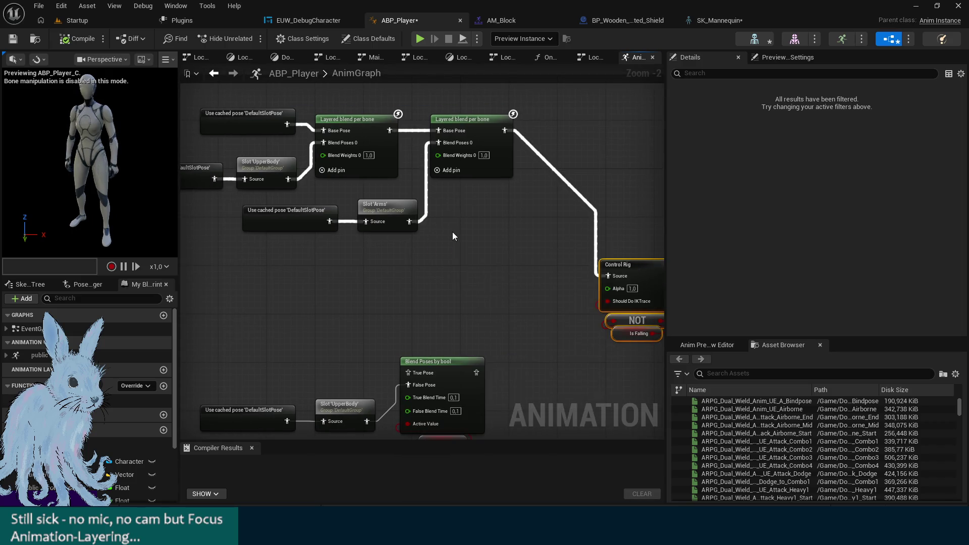
pyautogui.press('c')
pyautogui.click(521, 250)
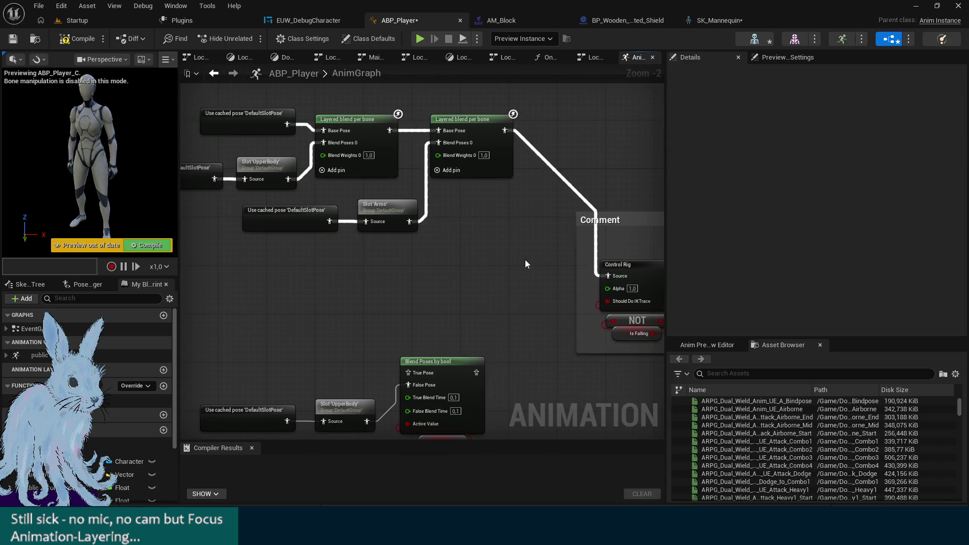
pyautogui.hotkey('ctrl', 'z')
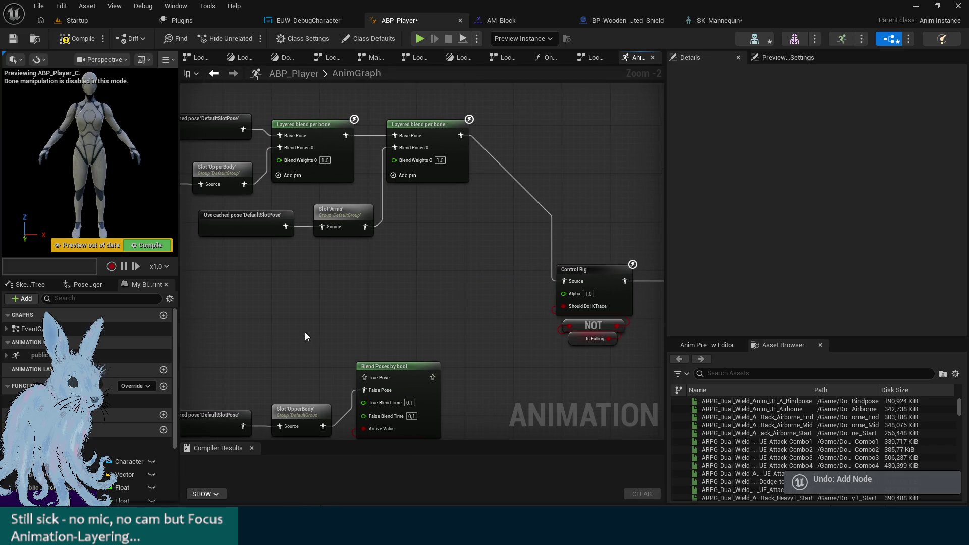
pyautogui.click(404, 376)
pyautogui.hotkey('ctrl', 'c')
pyautogui.click(444, 256)
# Paste the Blend Poses by bool copy inside a comment titled 'BlendIn FullBodyNoMove, if Character is not moving'
pyautogui.hotkey('ctrl', 'v')
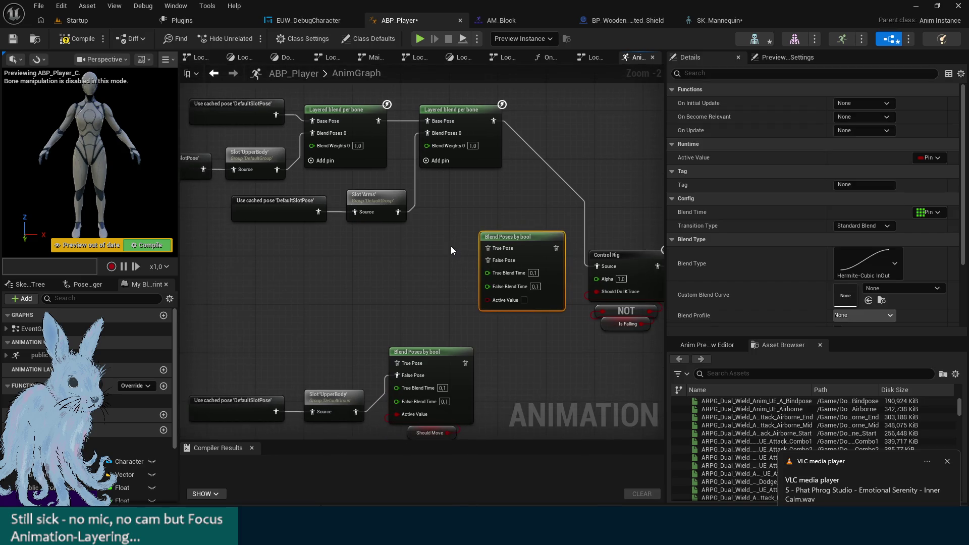
pyautogui.write('cBlend')
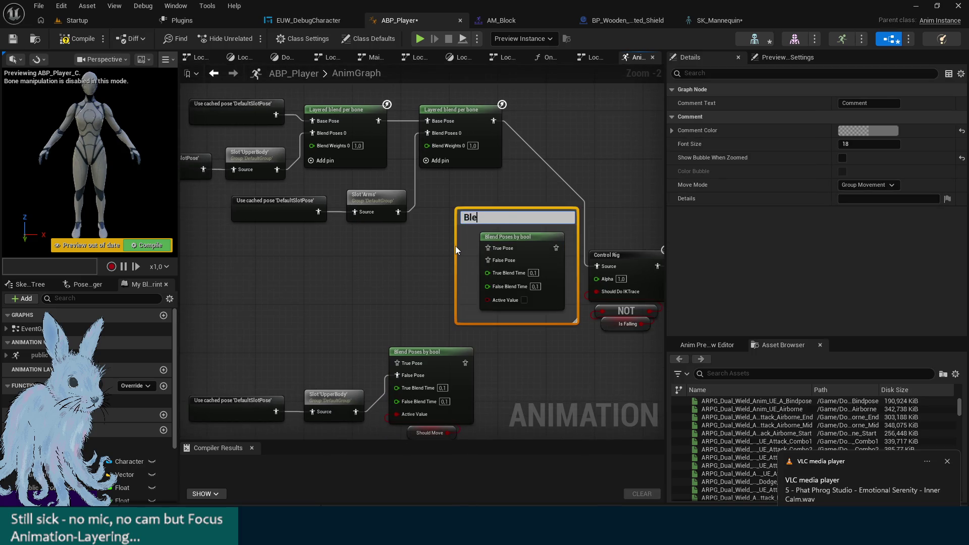
pyautogui.write('InF')
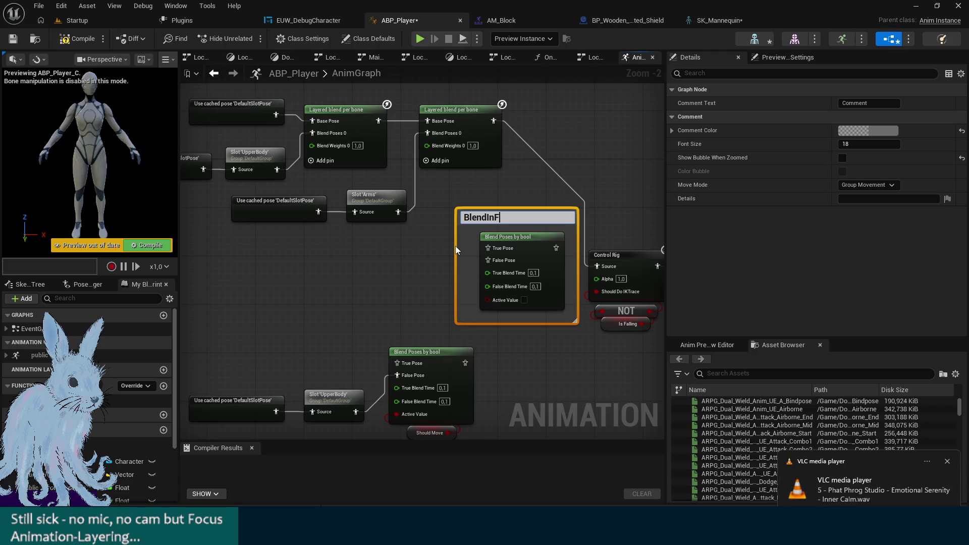
pyautogui.write('ullBody')
pyautogui.write('NoAn')
pyautogui.press('BackSpace')
pyautogui.press('BackSpace')
pyautogui.press('BackSpace')
pyautogui.write('oMove')
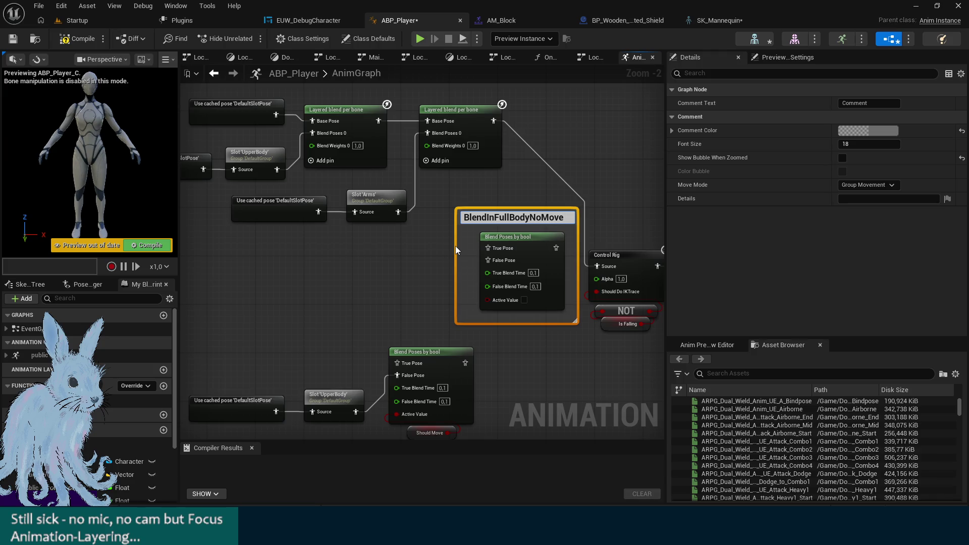
pyautogui.click(495, 217)
pyautogui.write('FullBodyNoMove')
pyautogui.write(', if ')
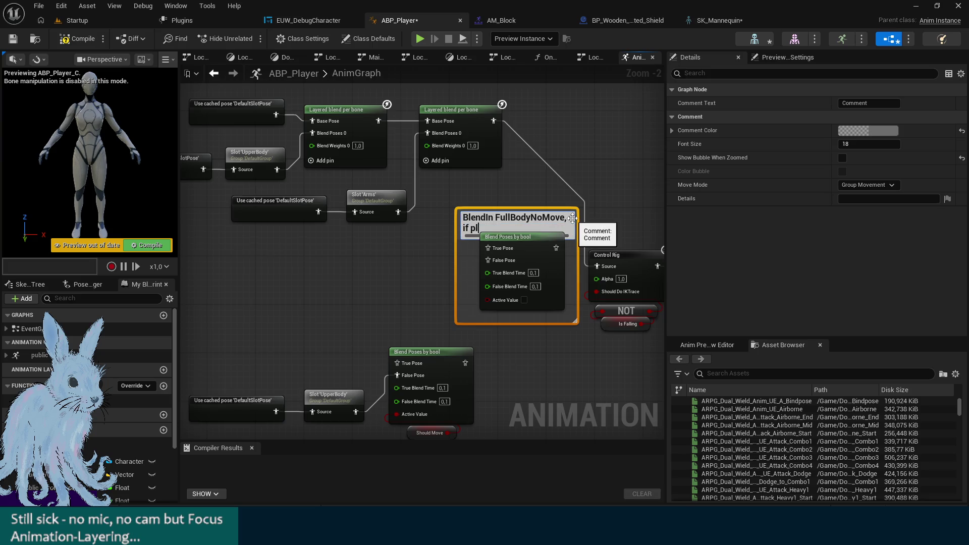
pyautogui.write('C')
pyautogui.write('haracter is not movi')
pyautogui.write('ng')
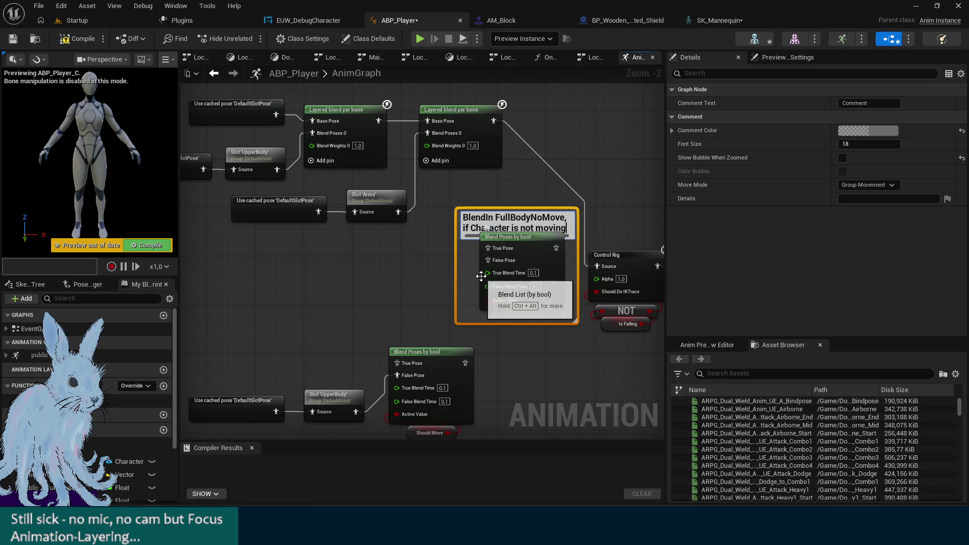
# Set the comment's font size to 12 and its colour to teal
pyautogui.click(852, 145)
pyautogui.write('1')
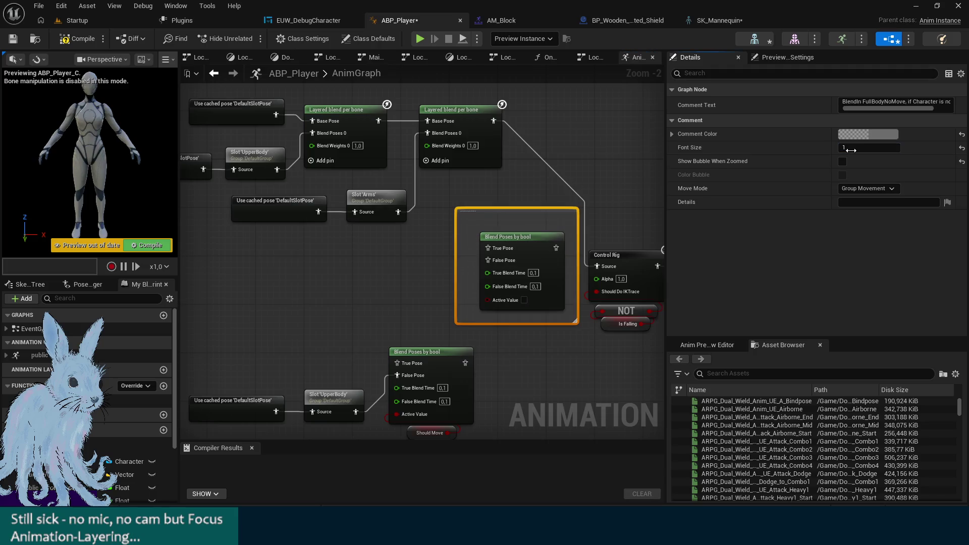
pyautogui.write('0')
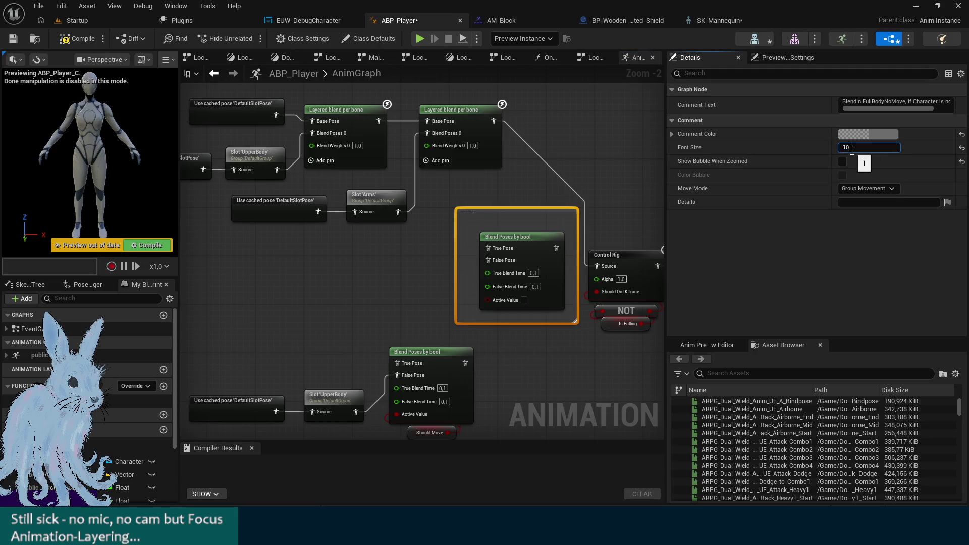
pyautogui.write('12')
pyautogui.press('Return')
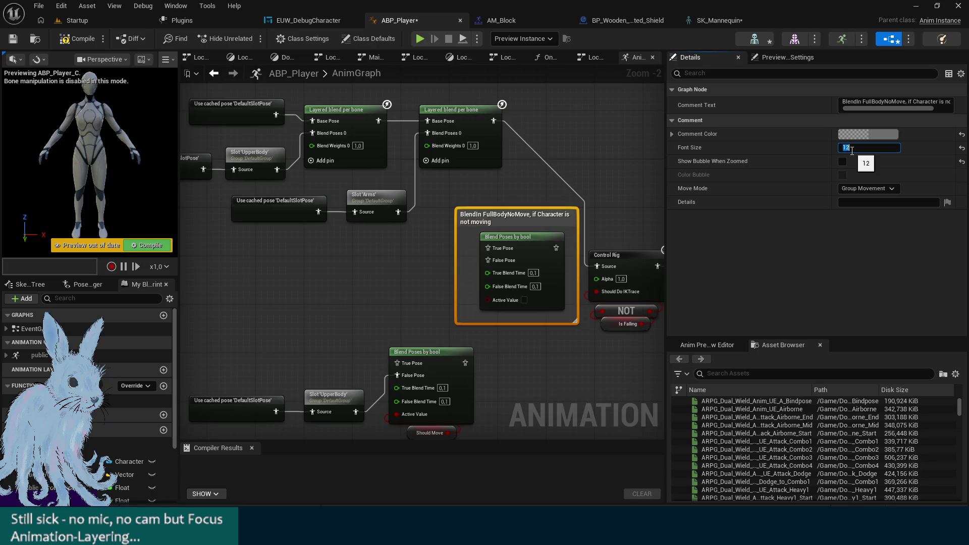
pyautogui.click(896, 135)
pyautogui.click(673, 213)
pyautogui.moveTo(815, 161); pyautogui.dragTo(814, 244)
pyautogui.click(813, 363)
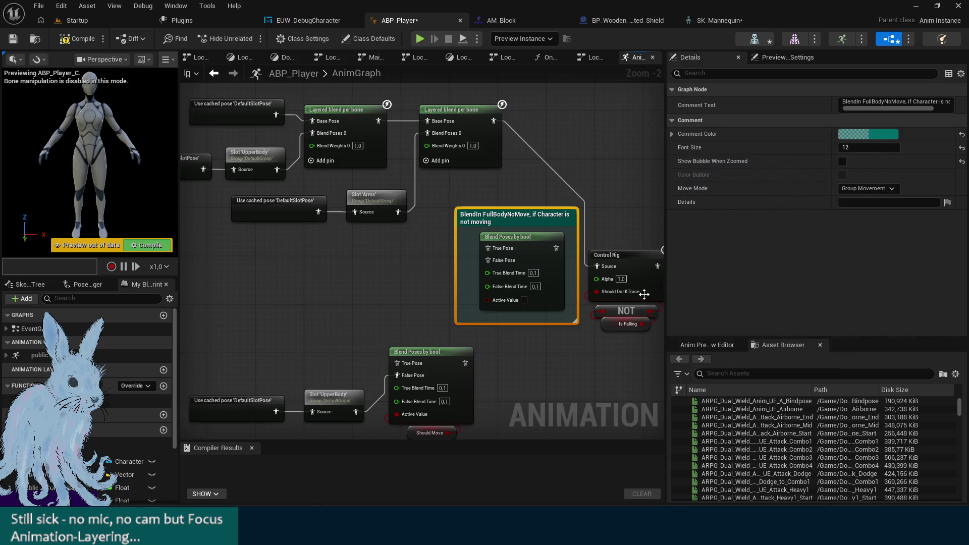
# Widen the large Blending comment box rightward and check the Control Rig to Output Pose nodes
pyautogui.moveTo(656, 373); pyautogui.dragTo(349, 330)
pyautogui.scroll(-2, 353, 333)
pyautogui.moveTo(442, 303); pyautogui.dragTo(616, 328)
pyautogui.moveTo(470, 346); pyautogui.dragTo(585, 333)
pyautogui.moveTo(649, 336)
pyautogui.mouseDown()
pyautogui.moveTo(401, 226)
pyautogui.moveTo(417, 257)
pyautogui.moveTo(459, 177)
pyautogui.moveTo(452, 160)
pyautogui.moveTo(461, 161)
pyautogui.mouseUp()
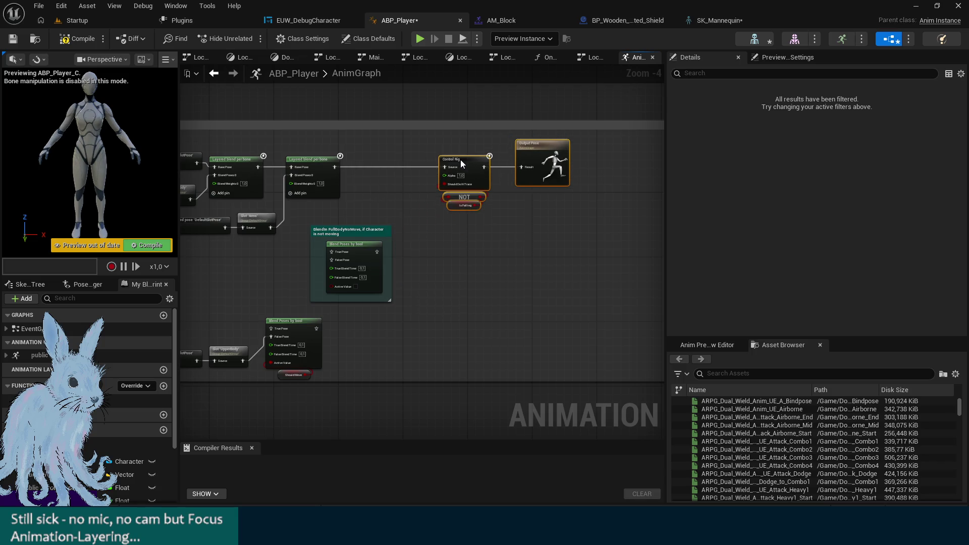
pyautogui.click(412, 313)
# Move the BlendIn FullBodyNoMove comment box beneath the Slot 'Arms' node
pyautogui.click(365, 229)
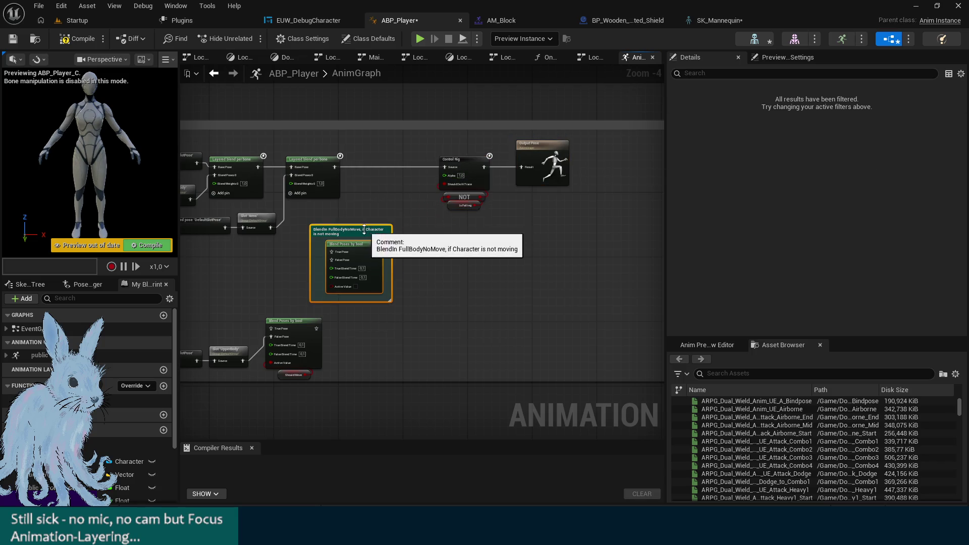
pyautogui.click(457, 257)
pyautogui.moveTo(350, 233)
pyautogui.mouseDown()
pyautogui.moveTo(388, 233)
pyautogui.moveTo(390, 189)
pyautogui.mouseUp()
pyautogui.scroll(4, 344, 205)
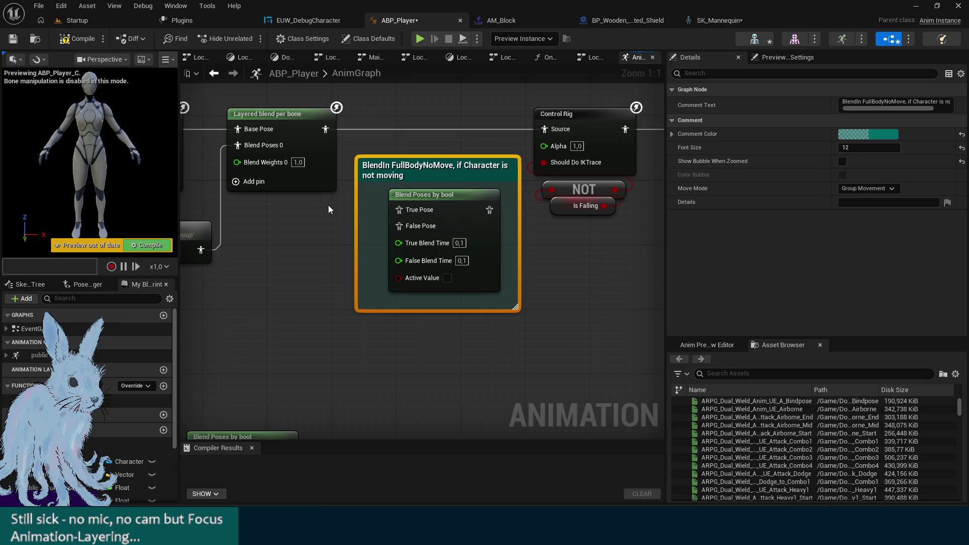
pyautogui.moveTo(344, 222); pyautogui.dragTo(488, 241)
pyautogui.moveTo(563, 193)
pyautogui.mouseDown()
pyautogui.moveTo(353, 278)
pyautogui.moveTo(328, 278)
pyautogui.mouseUp()
# Nudge the comment box further left and down and recheck the surrounding graph layout
pyautogui.scroll(-2, 502, 207)
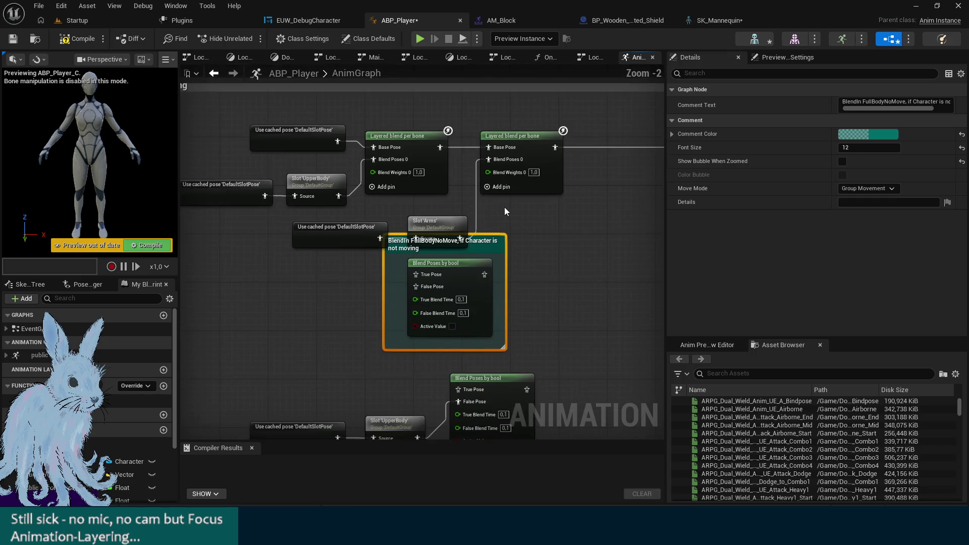
pyautogui.scroll(-1, 503, 207)
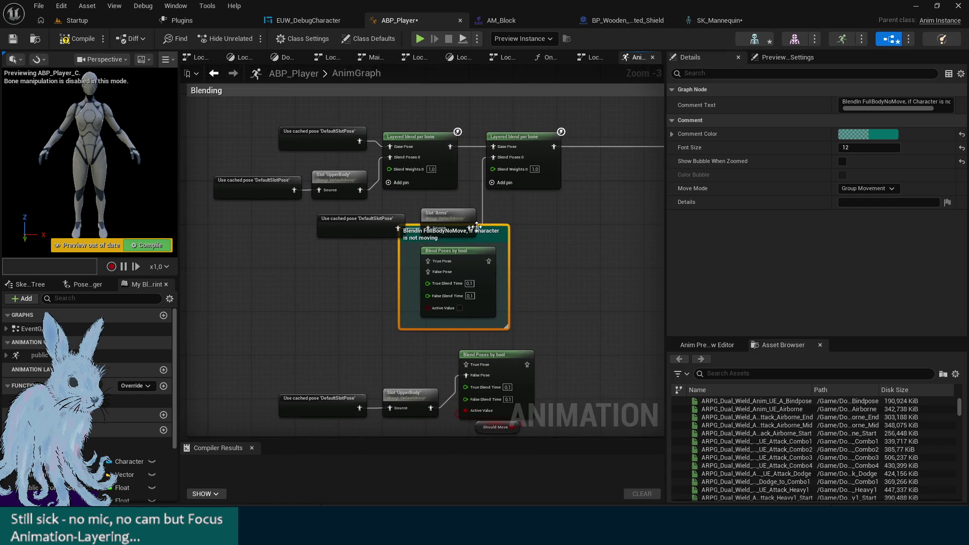
pyautogui.moveTo(487, 234)
pyautogui.mouseDown()
pyautogui.moveTo(334, 253)
pyautogui.moveTo(387, 255)
pyautogui.mouseUp()
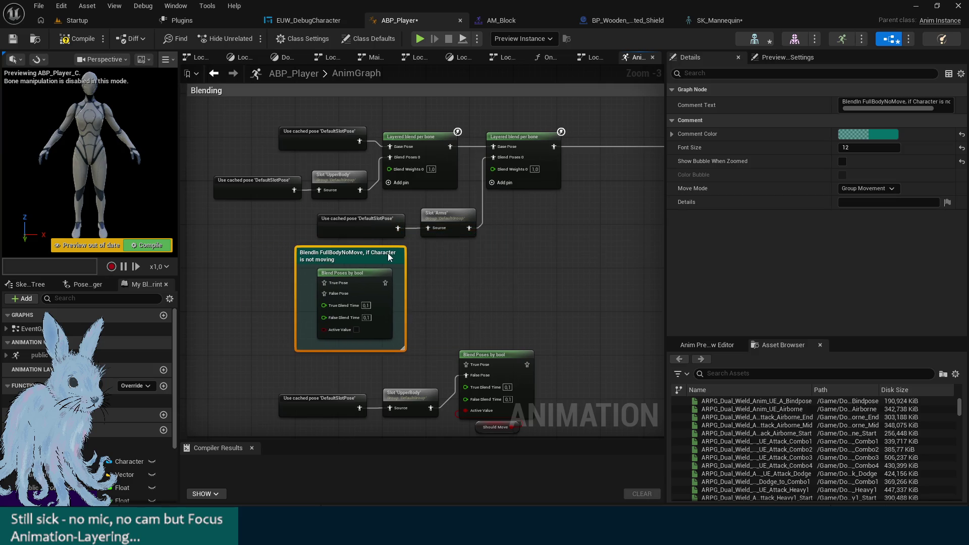
pyautogui.moveTo(544, 254)
pyautogui.mouseDown()
pyautogui.moveTo(472, 268)
pyautogui.moveTo(513, 249)
pyautogui.mouseUp()
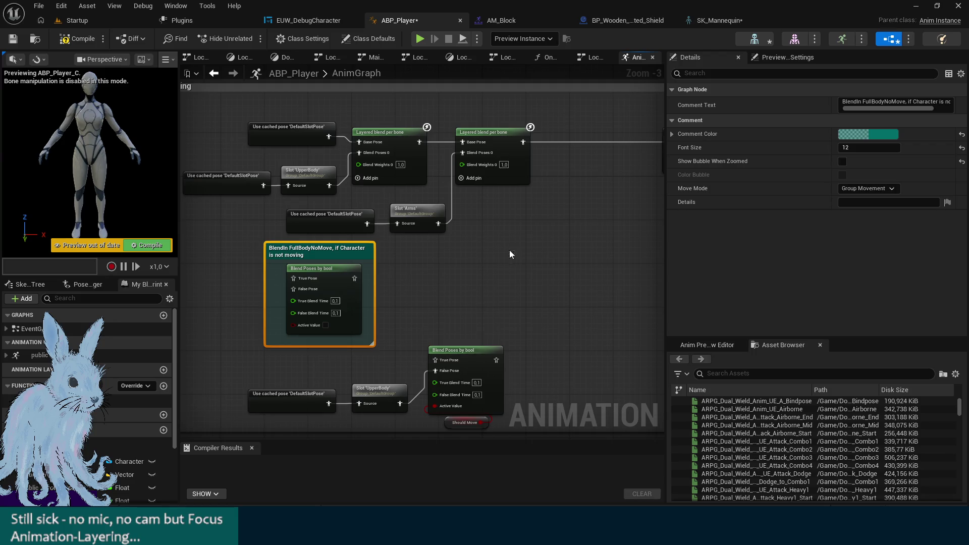
pyautogui.moveTo(429, 255); pyautogui.dragTo(557, 246)
pyautogui.moveTo(371, 264)
pyautogui.mouseDown()
pyautogui.moveTo(188, 246)
pyautogui.moveTo(216, 248)
pyautogui.mouseUp()
pyautogui.scroll(-1, 623, 256)
pyautogui.scroll(-1, 623, 256)
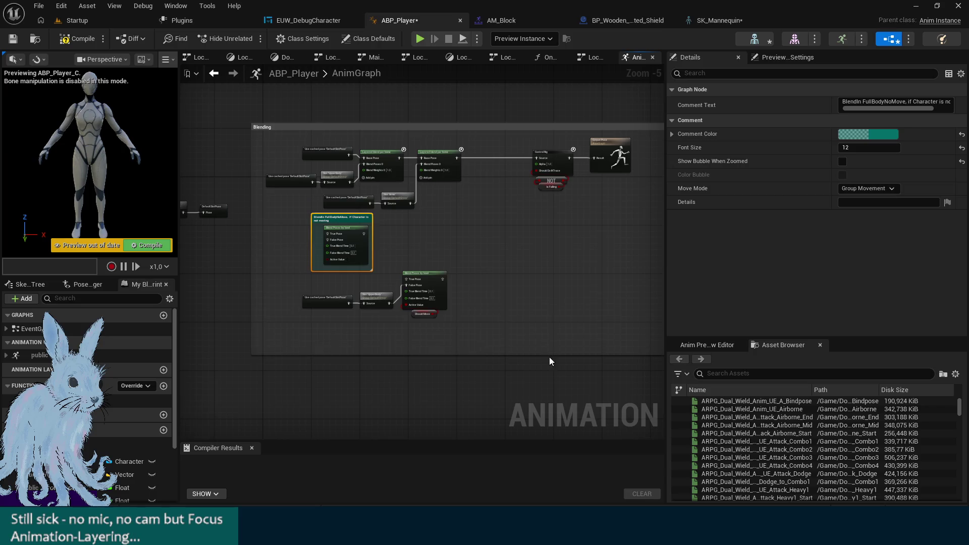
pyautogui.scroll(3, 418, 339)
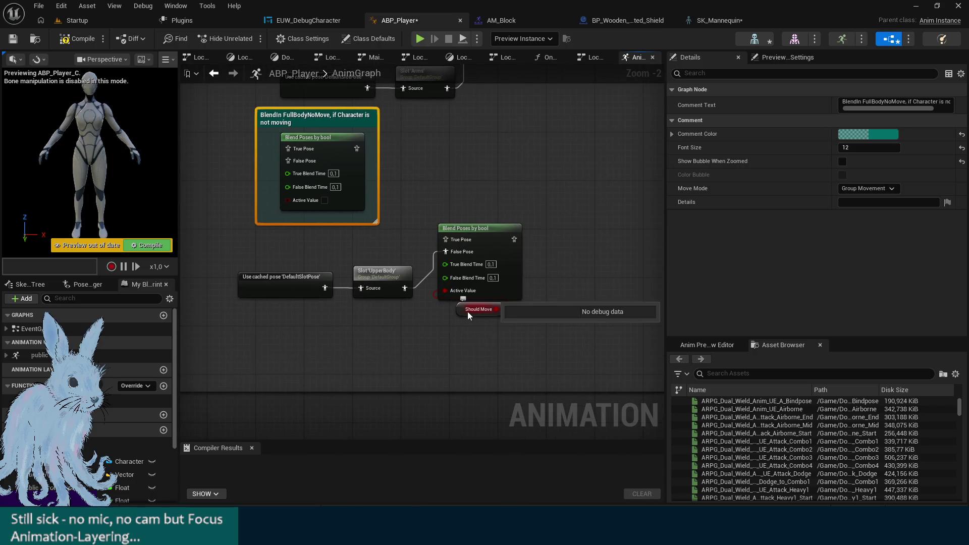
pyautogui.moveTo(328, 234); pyautogui.dragTo(351, 238)
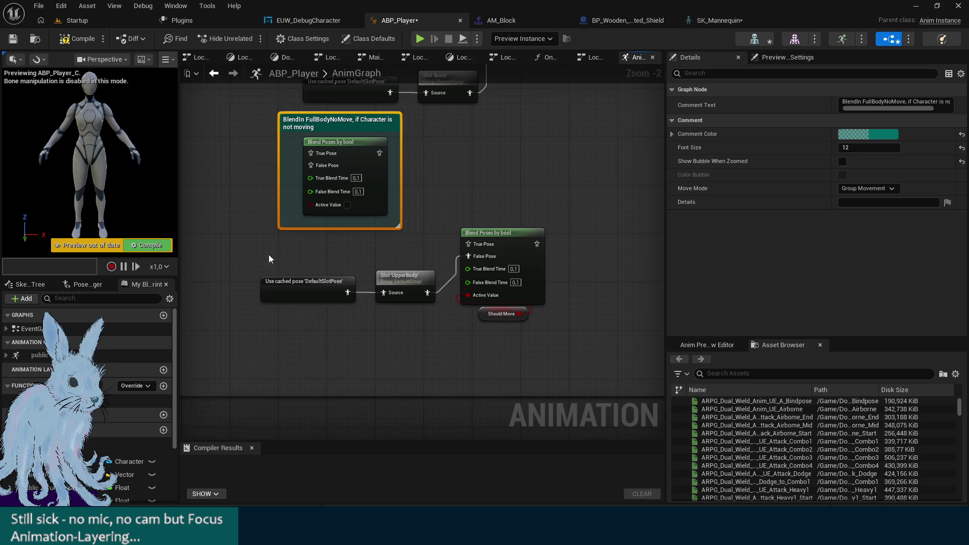
pyautogui.scroll(-5, 91, 404)
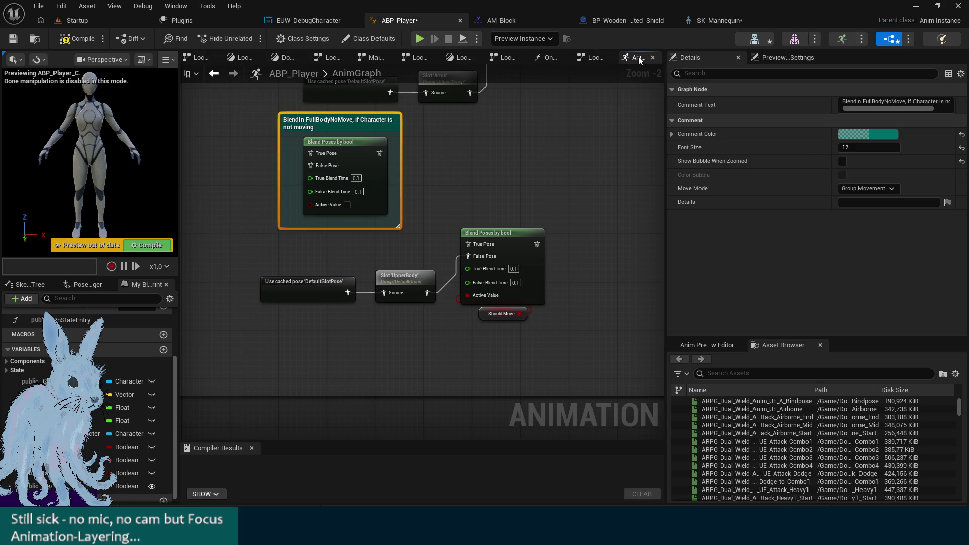
# Select the Should Move node and close every graph tab except AnimGraph
pyautogui.click(480, 315)
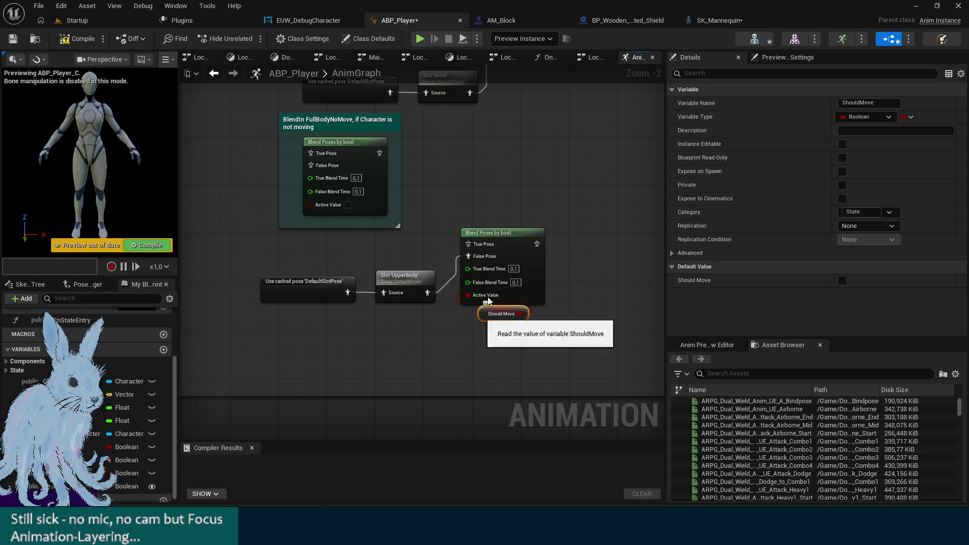
pyautogui.rightClick(634, 61)
pyautogui.click(677, 123)
pyautogui.scroll(4, 11, 385)
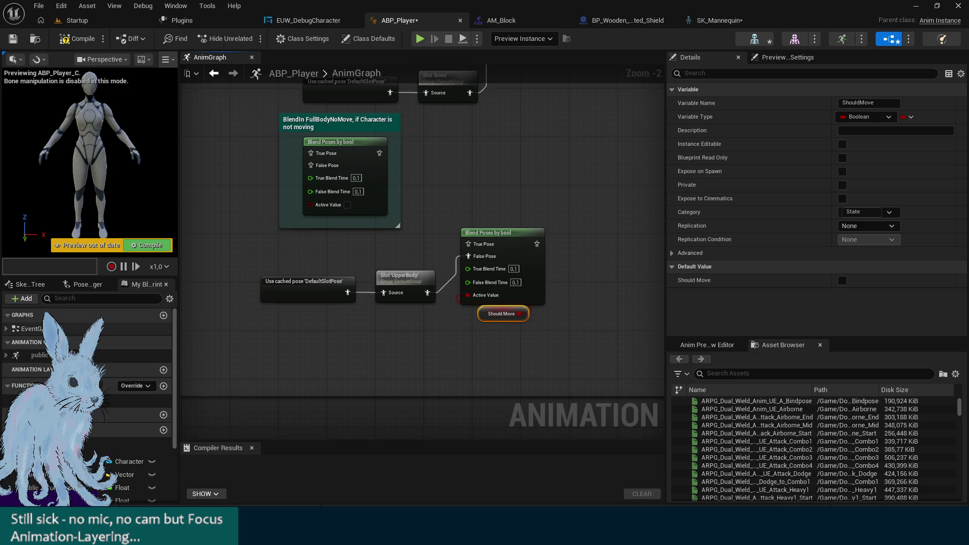
pyautogui.doubleClick(31, 329)
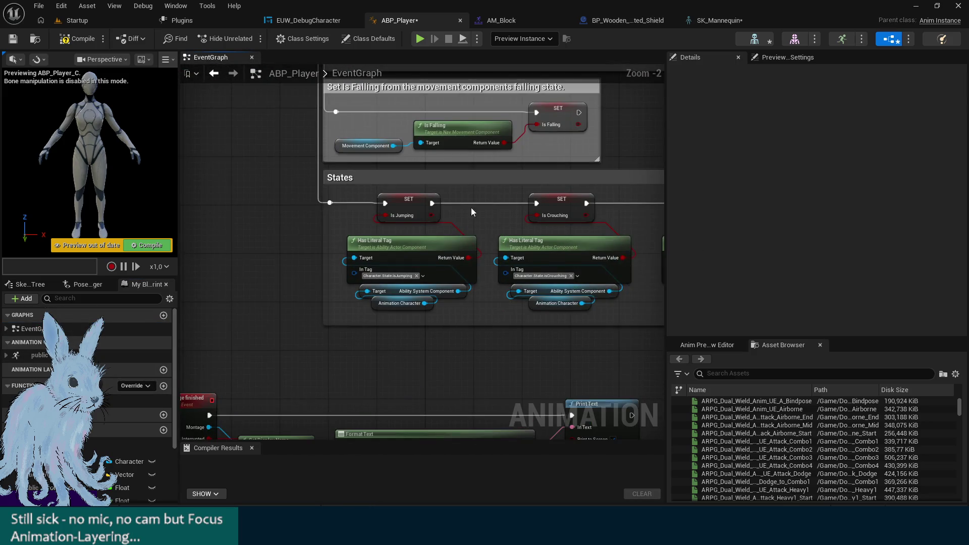
pyautogui.moveTo(469, 214); pyautogui.dragTo(406, 202)
pyautogui.moveTo(461, 133); pyautogui.dragTo(314, 296)
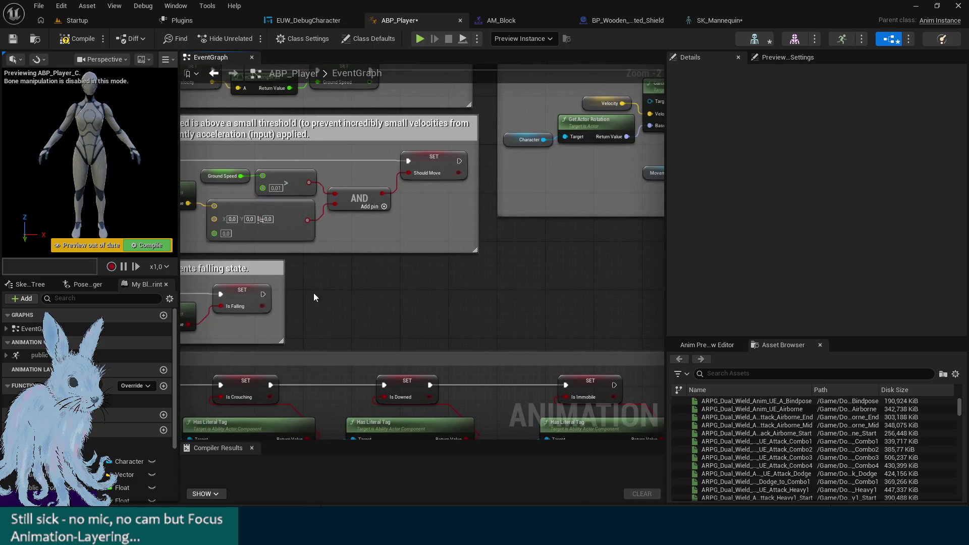
pyautogui.moveTo(471, 253)
pyautogui.mouseDown()
pyautogui.moveTo(627, 259)
pyautogui.moveTo(535, 272)
pyautogui.mouseUp()
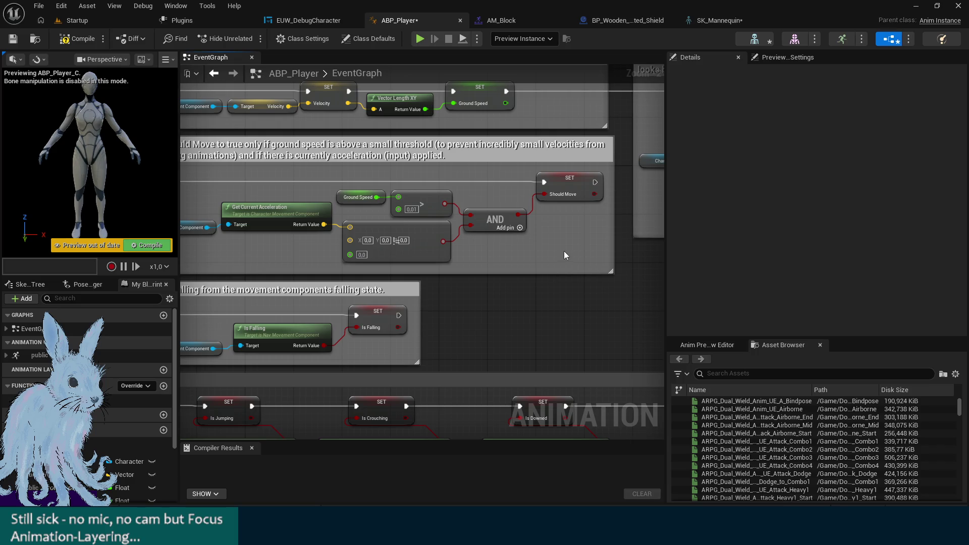
pyautogui.moveTo(554, 356); pyautogui.dragTo(493, 240)
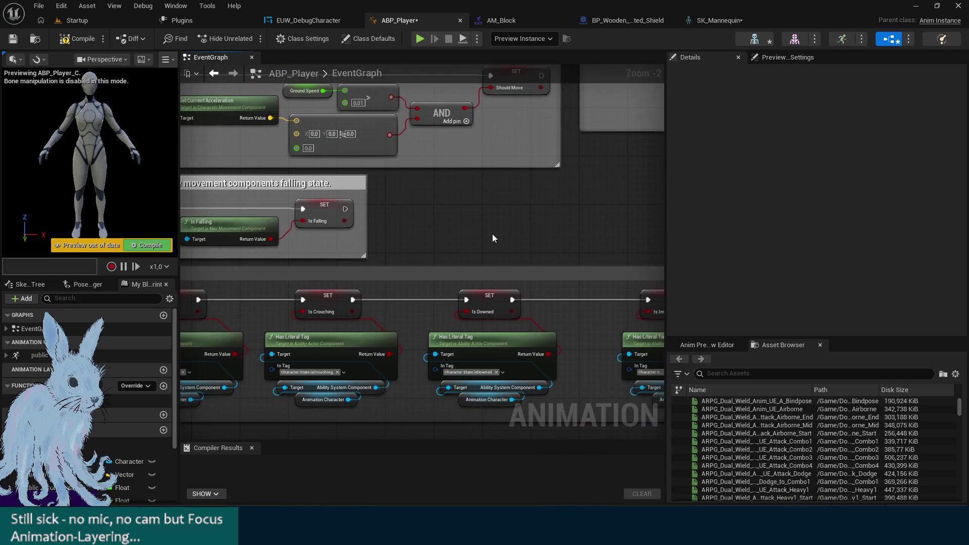
pyautogui.scroll(-2, 467, 234)
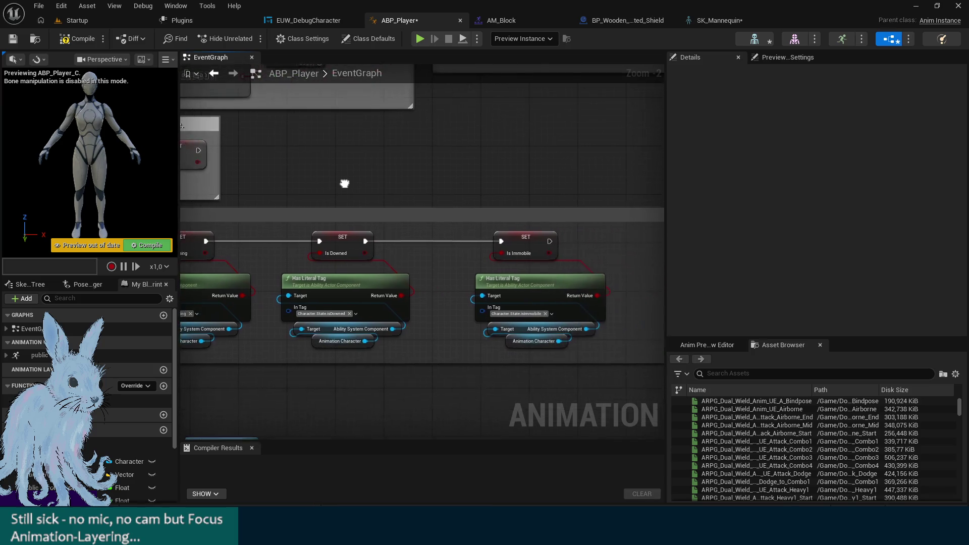
pyautogui.scroll(2, 458, 262)
pyautogui.moveTo(465, 244)
pyautogui.mouseDown()
pyautogui.moveTo(448, 299)
pyautogui.moveTo(544, 298)
pyautogui.moveTo(469, 303)
pyautogui.moveTo(483, 317)
pyautogui.mouseUp()
pyautogui.hotkey('alt', 'Left')
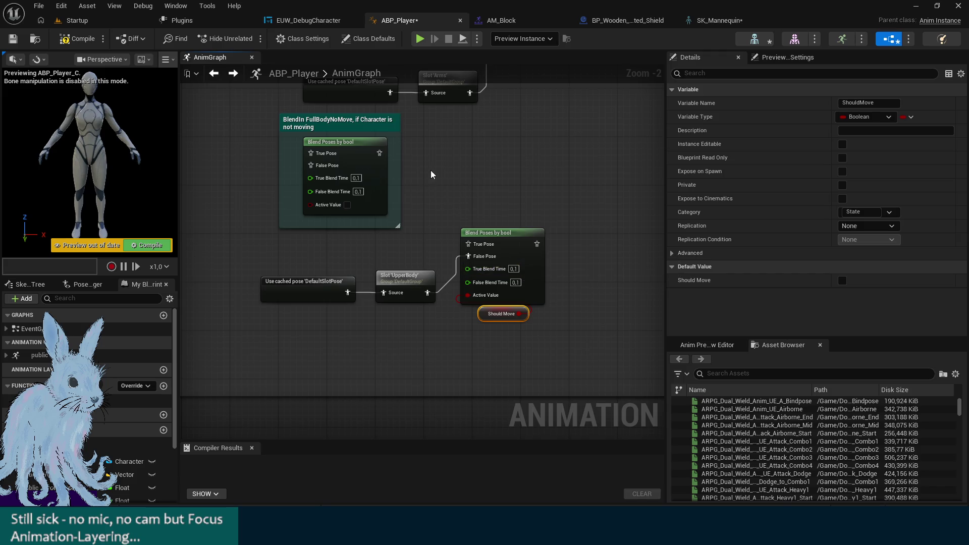
# Duplicate the Should Move node into the comment, widen the comment box, and shift the group right
pyautogui.hotkey('ctrl', 'c')
pyautogui.hotkey('ctrl', 'v')
pyautogui.moveTo(248, 213)
pyautogui.mouseDown()
pyautogui.moveTo(454, 247)
pyautogui.moveTo(386, 221)
pyautogui.mouseUp()
pyautogui.moveTo(287, 245); pyautogui.dragTo(298, 246)
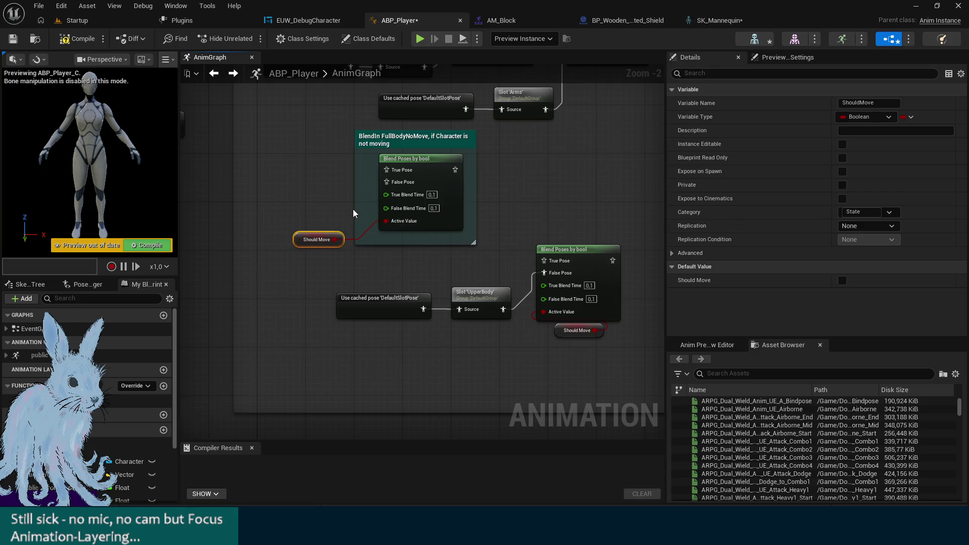
pyautogui.moveTo(358, 208); pyautogui.dragTo(290, 212)
pyautogui.moveTo(570, 215)
pyautogui.mouseDown()
pyautogui.moveTo(523, 283)
pyautogui.moveTo(522, 312)
pyautogui.moveTo(504, 334)
pyautogui.moveTo(511, 324)
pyautogui.mouseUp()
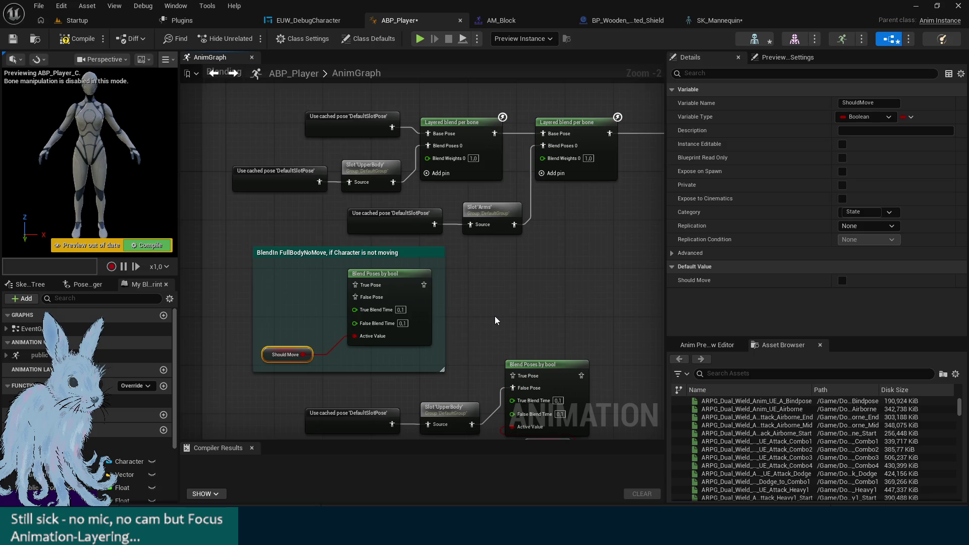
pyautogui.moveTo(410, 252)
pyautogui.mouseDown()
pyautogui.moveTo(553, 250)
pyautogui.moveTo(379, 252)
pyautogui.moveTo(483, 227)
pyautogui.moveTo(656, 214)
pyautogui.moveTo(441, 221)
pyautogui.mouseUp()
pyautogui.scroll(-1, 438, 214)
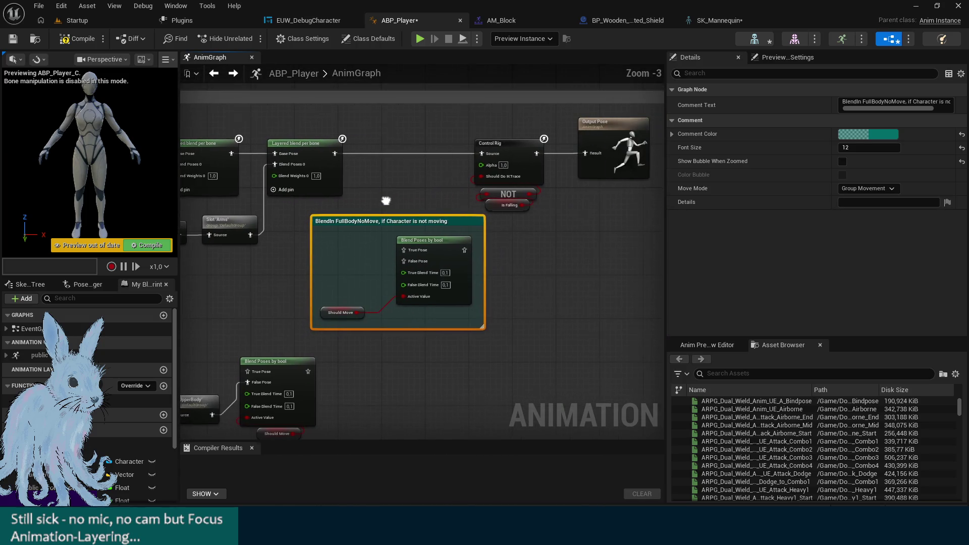
# Wire the layered blend into True Pose and the blend output into Control Rig, then copy Slot 'Arms'
pyautogui.moveTo(334, 154)
pyautogui.mouseDown()
pyautogui.moveTo(434, 228)
pyautogui.moveTo(403, 250)
pyautogui.moveTo(421, 229)
pyautogui.moveTo(399, 224)
pyautogui.mouseUp()
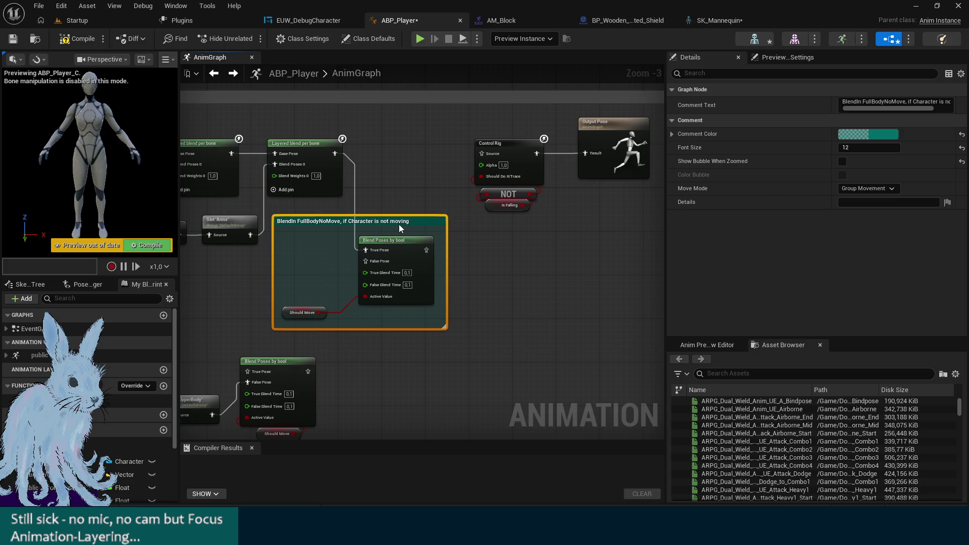
pyautogui.moveTo(426, 250)
pyautogui.mouseDown()
pyautogui.moveTo(447, 249)
pyautogui.moveTo(475, 159)
pyautogui.moveTo(187, 217)
pyautogui.moveTo(332, 220)
pyautogui.mouseUp()
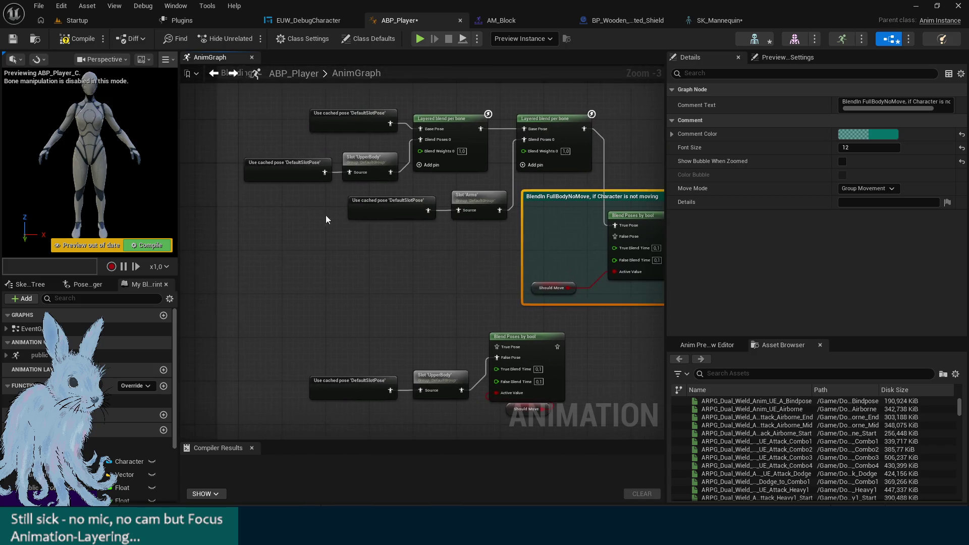
pyautogui.moveTo(277, 172)
pyautogui.mouseDown()
pyautogui.moveTo(314, 280)
pyautogui.moveTo(343, 291)
pyautogui.moveTo(365, 291)
pyautogui.moveTo(401, 269)
pyautogui.moveTo(377, 246)
pyautogui.moveTo(372, 191)
pyautogui.mouseUp()
pyautogui.scroll(3, 402, 268)
pyautogui.click(392, 193)
pyautogui.hotkey('ctrl', 'c')
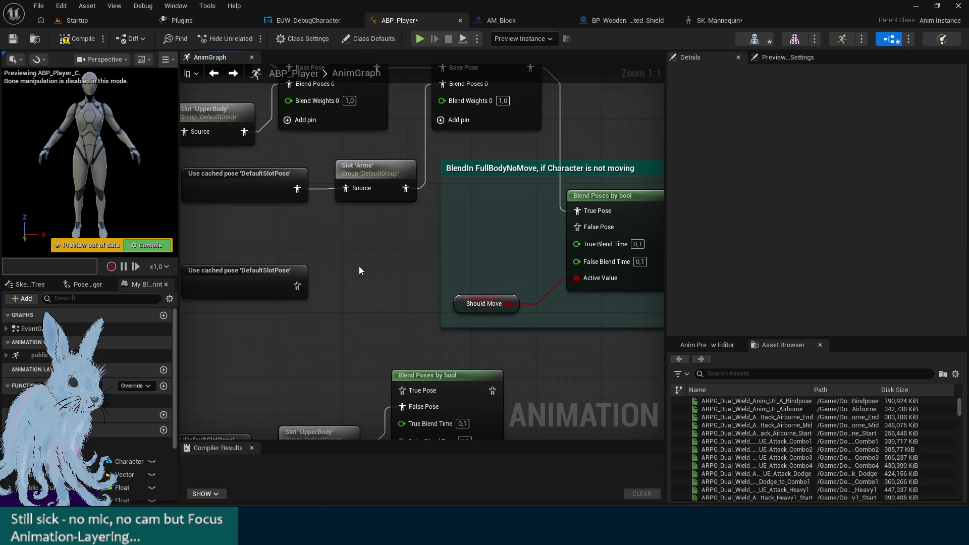
# Paste the slot copy, set it to NoMovement.FullBodyNoMove, and feed the cached pose into its Source
pyautogui.hotkey('ctrl', 'v')
pyautogui.click(875, 104)
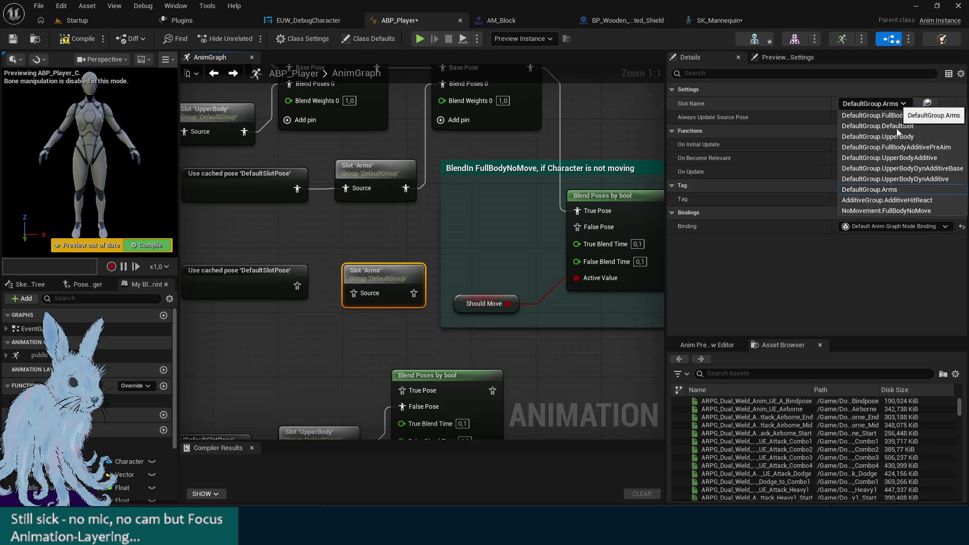
pyautogui.click(891, 211)
pyautogui.moveTo(297, 286)
pyautogui.mouseDown()
pyautogui.moveTo(348, 295)
pyautogui.moveTo(382, 267)
pyautogui.moveTo(577, 227)
pyautogui.mouseUp()
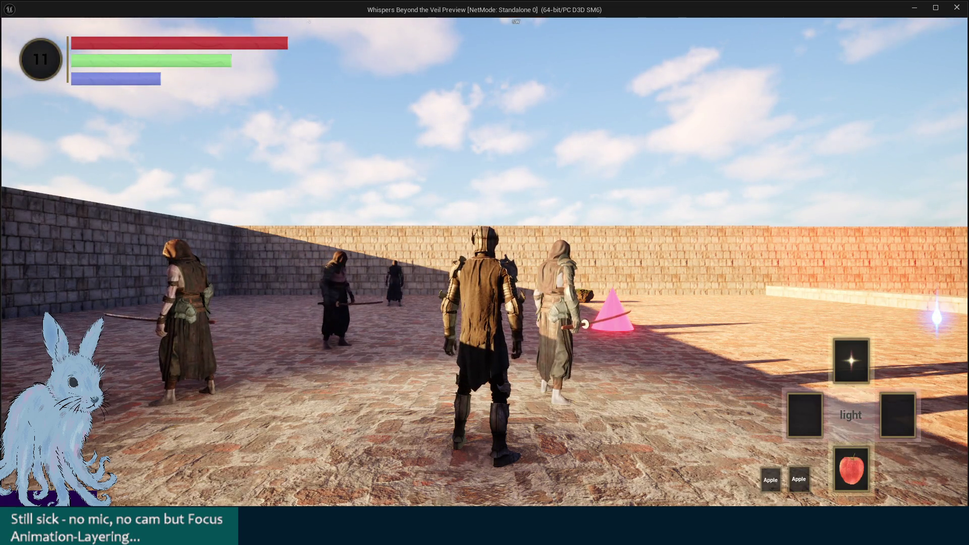
# Play-test in the standalone game, running forward and triggering an action, then exit
pyautogui.press('w')
pyautogui.press('space')
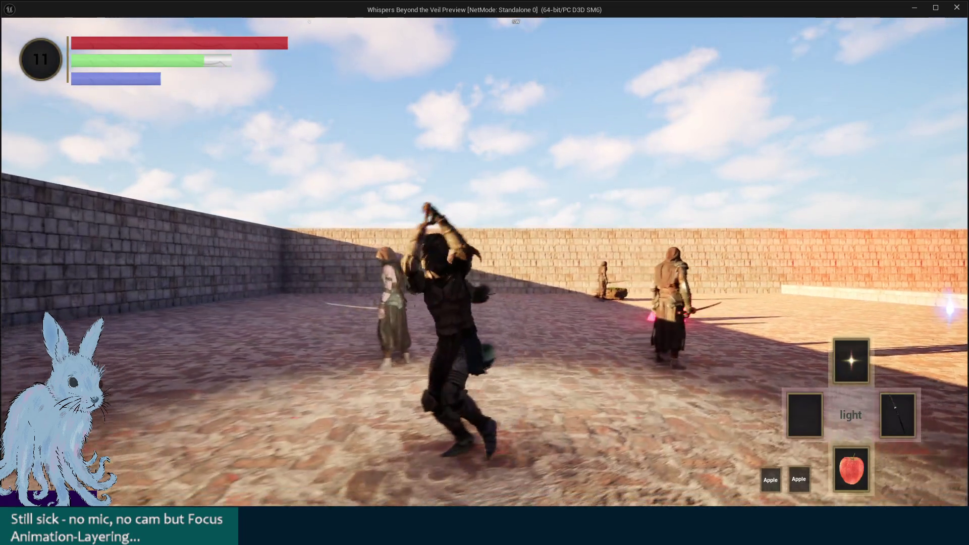
pyautogui.press('Escape')
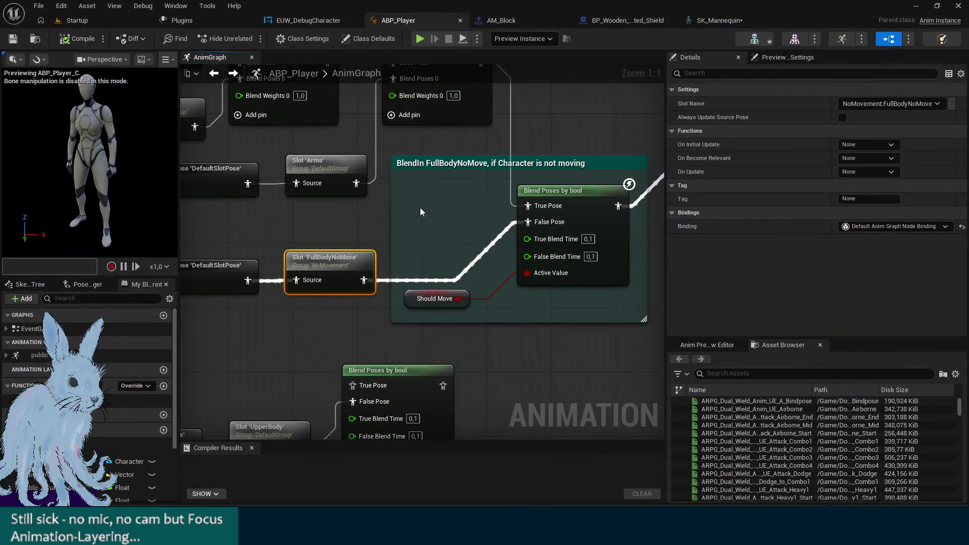
# Check the blend-to-Control Rig wiring, float the ABP_Player editor aside, and play the Startup level
pyautogui.moveTo(419, 207)
pyautogui.mouseDown()
pyautogui.moveTo(473, 282)
pyautogui.moveTo(634, 301)
pyautogui.moveTo(583, 299)
pyautogui.moveTo(447, 236)
pyautogui.mouseUp()
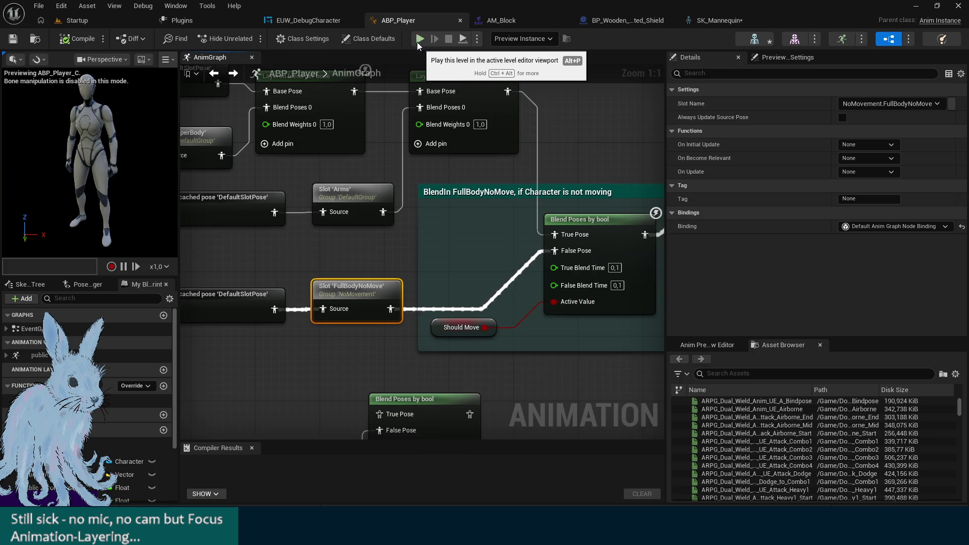
pyautogui.moveTo(453, 197); pyautogui.dragTo(304, 205)
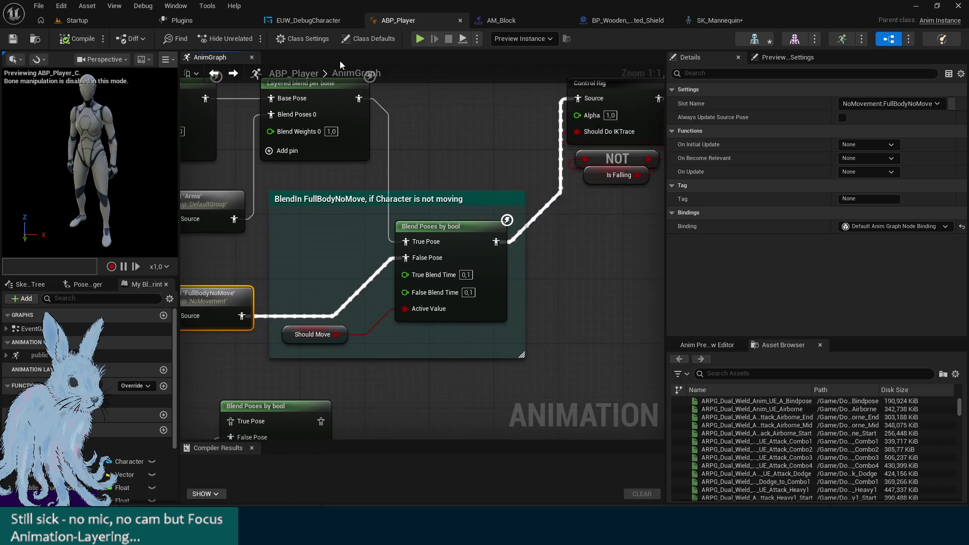
pyautogui.moveTo(414, 20); pyautogui.dragTo(367, 163)
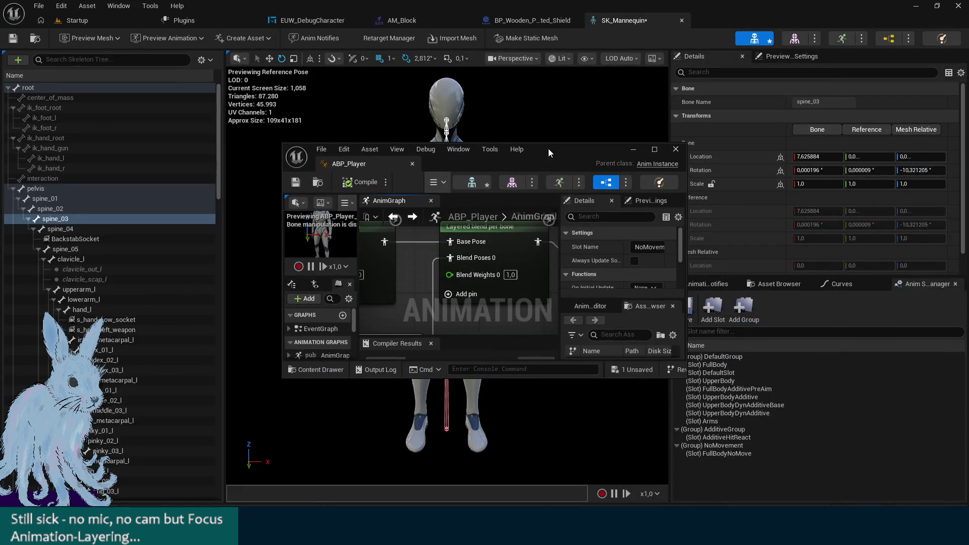
pyautogui.moveTo(550, 153); pyautogui.dragTo(550, 0)
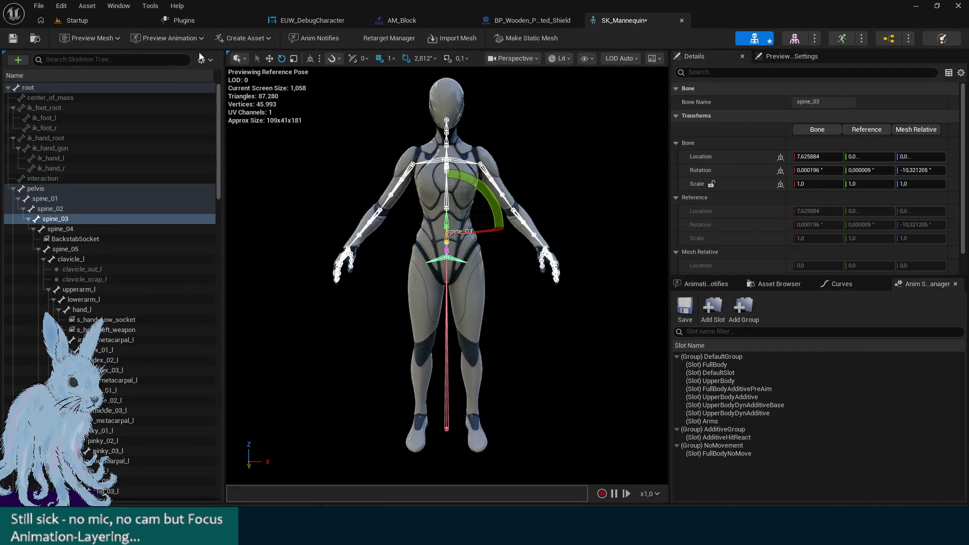
pyautogui.click(88, 21)
pyautogui.click(271, 40)
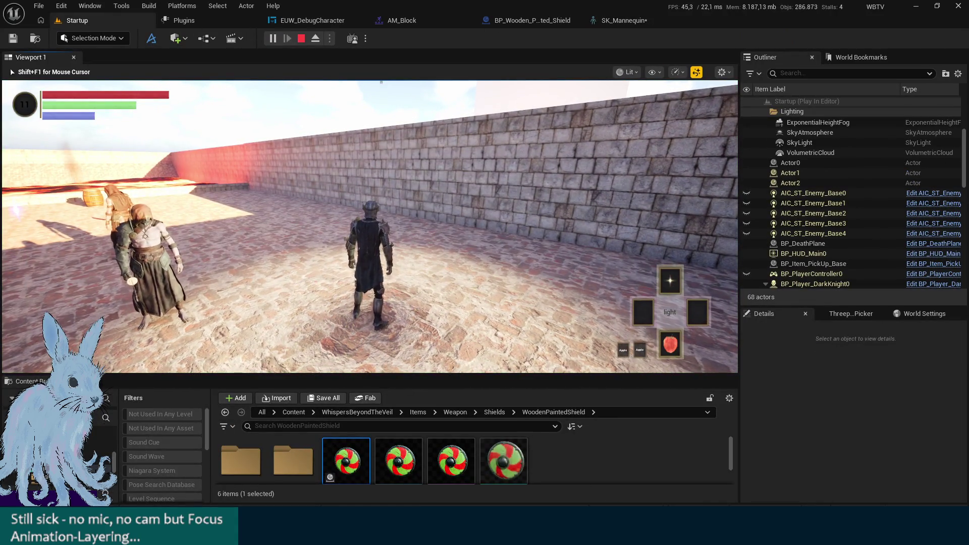
# Run the knight with A, D and W, eject with F8 to select a wall, re-possess, then stop
pyautogui.press('a')
pyautogui.press('d')
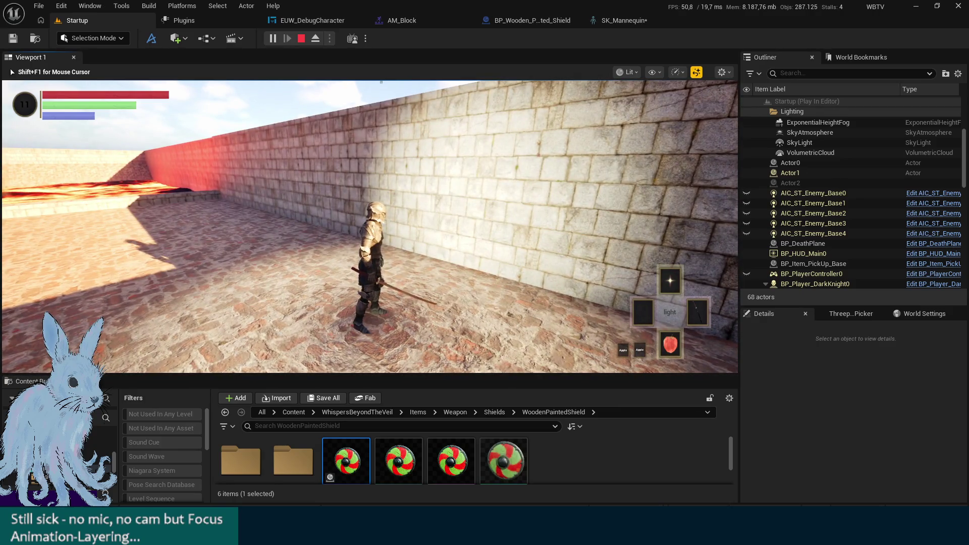
pyautogui.press('F8')
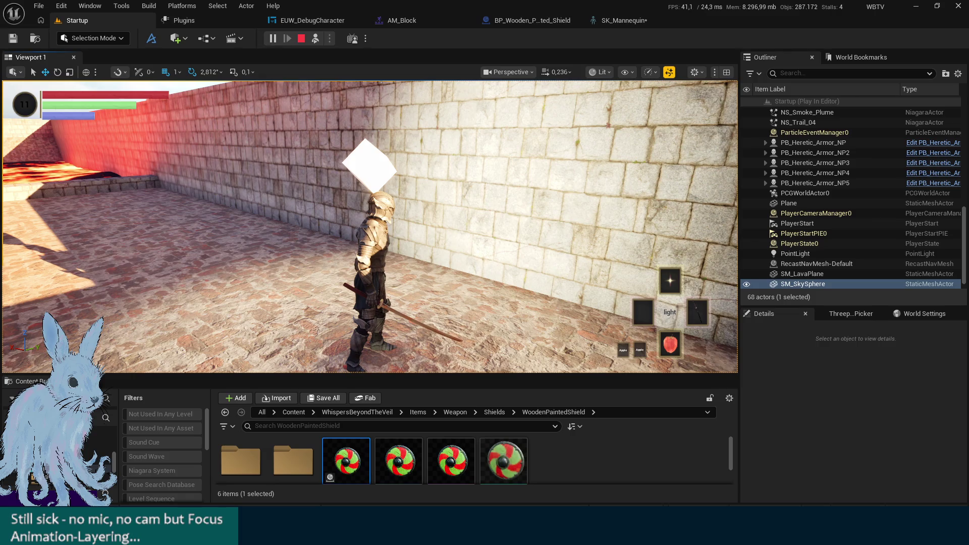
pyautogui.click(484, 236)
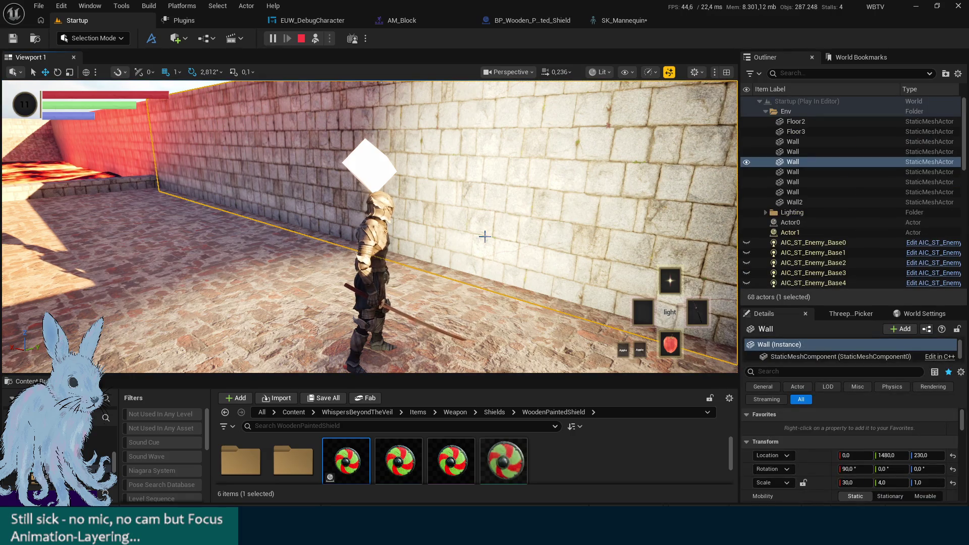
pyautogui.press('F8')
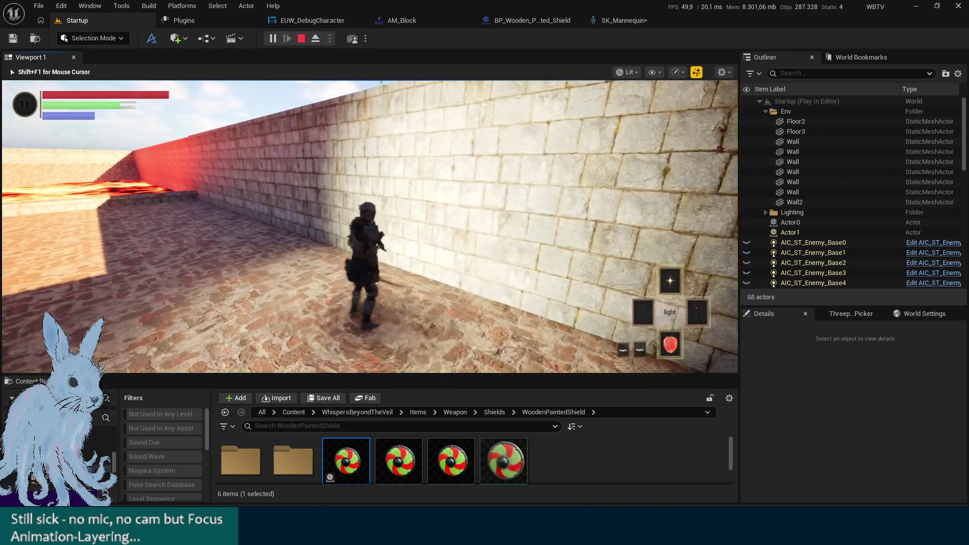
pyautogui.press('w')
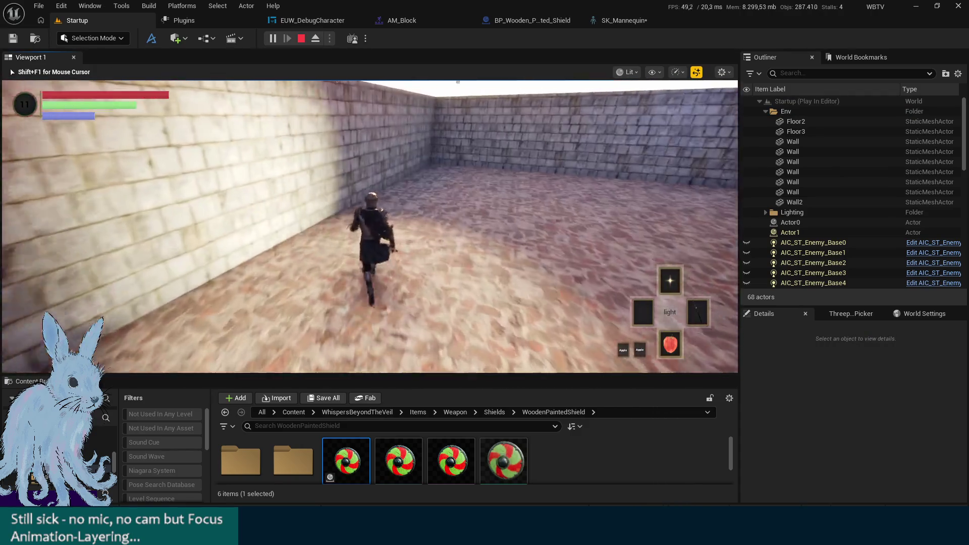
pyautogui.press('Escape')
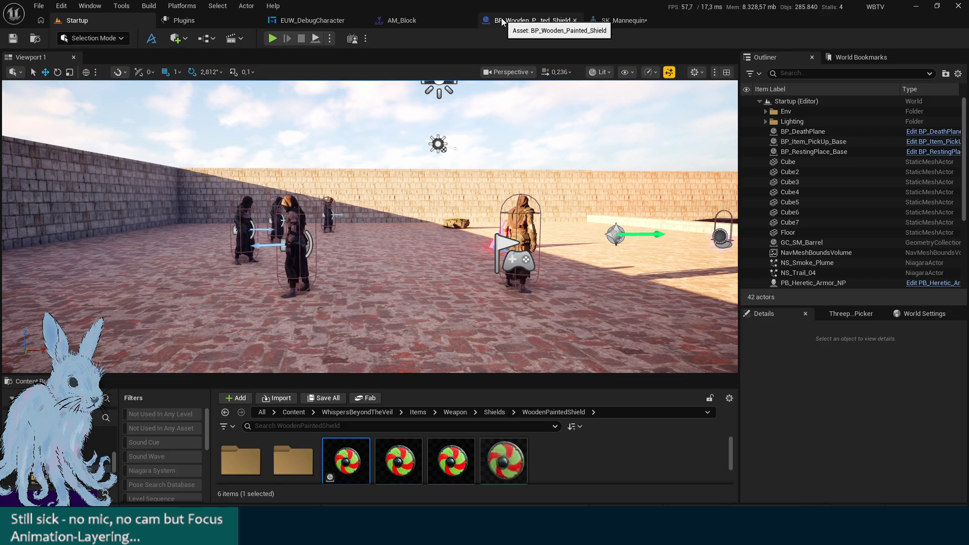
# Assign NoMovement.FullBodyNoMove to AM_Block's second montage track, replacing UpperBodyDynAdditive
pyautogui.click(570, 24)
pyautogui.click(622, 21)
pyautogui.click(401, 21)
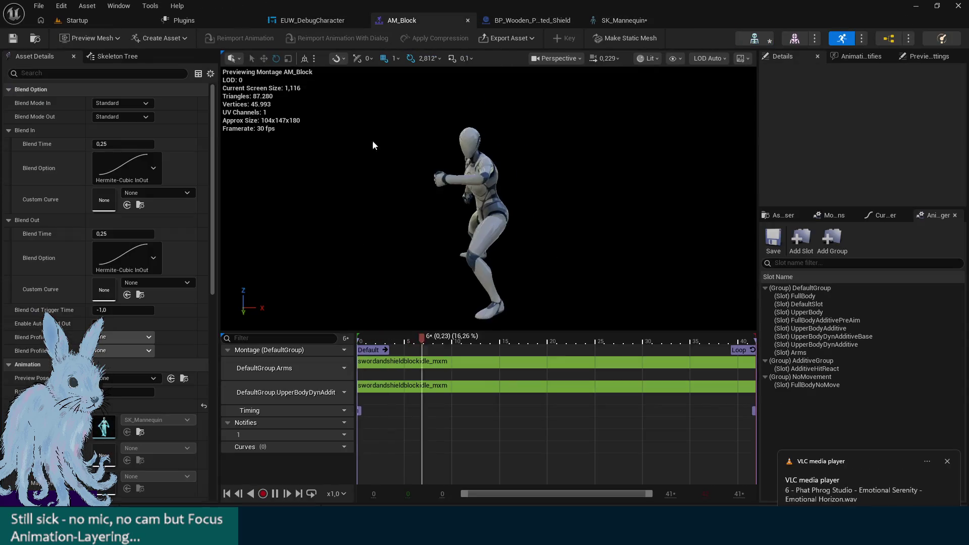
pyautogui.click(335, 393)
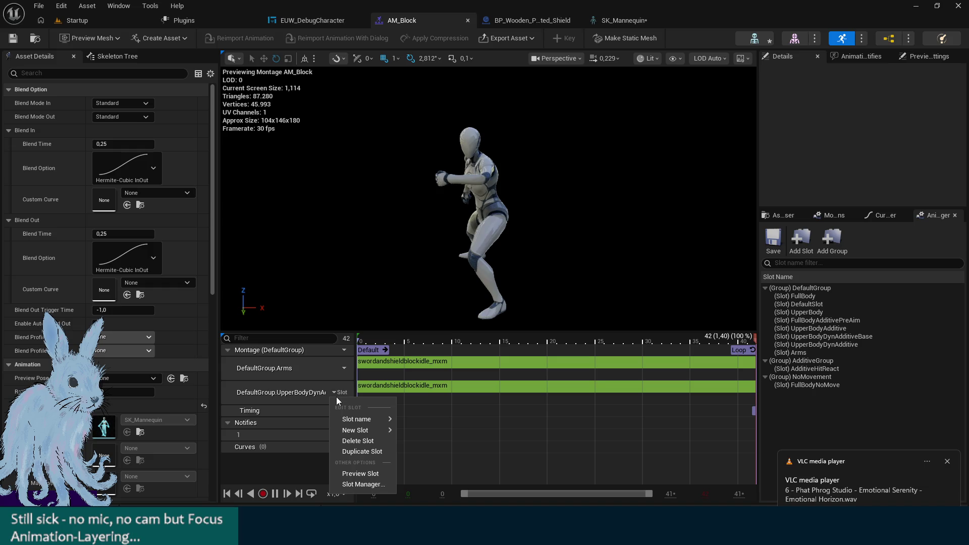
pyautogui.moveTo(369, 420)
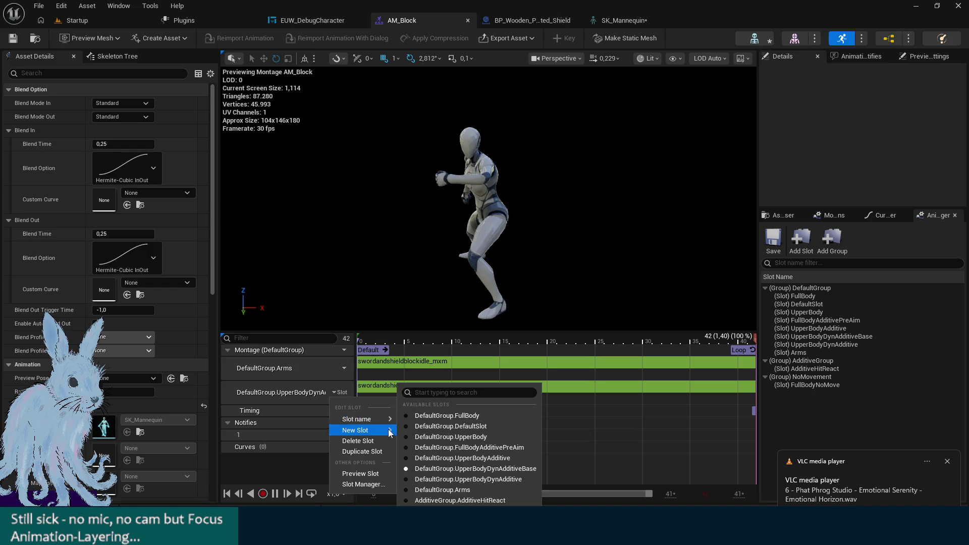
pyautogui.click(454, 510)
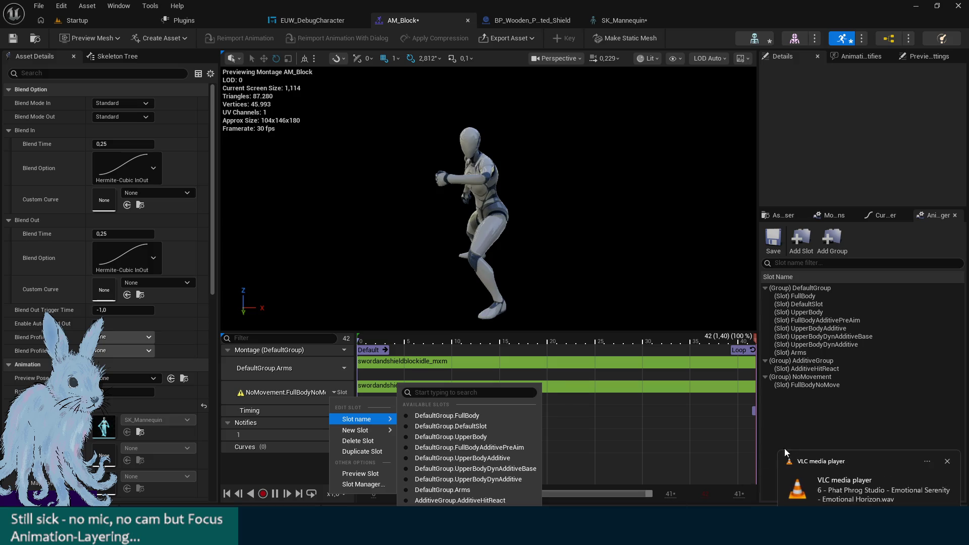
pyautogui.click(816, 423)
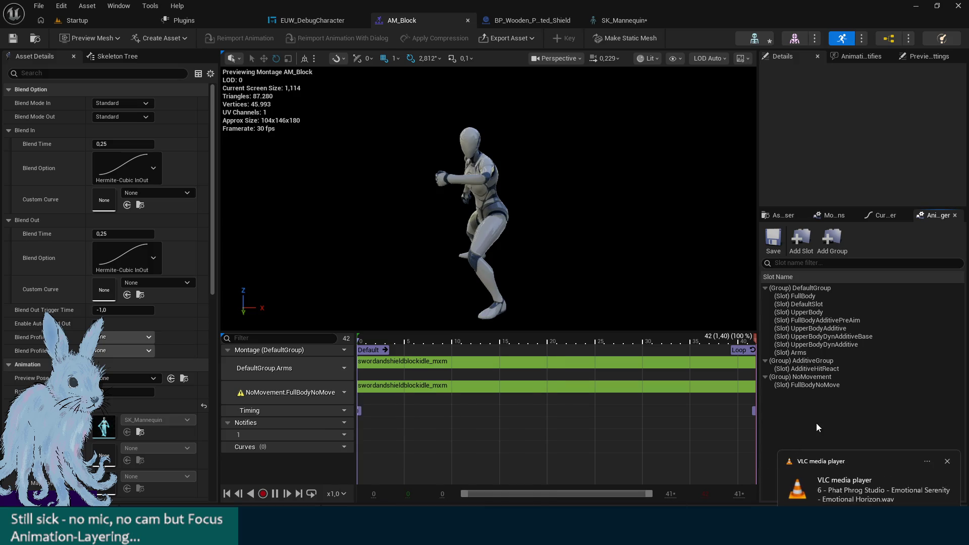
pyautogui.moveTo(240, 396)
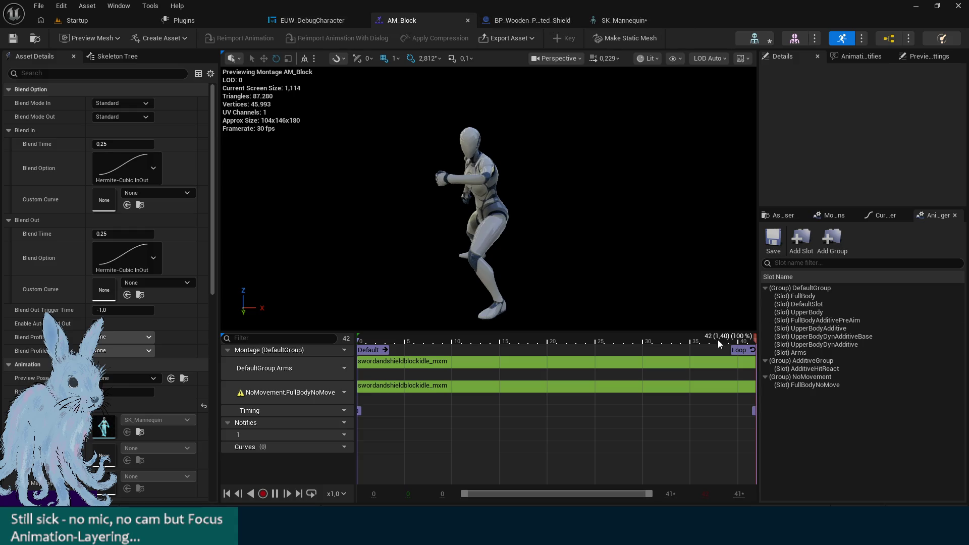
# Assign the FullBodyNoMove slot to DefaultGroup in the Anim Slot Manager, then go back to the Startup level
pyautogui.click(820, 386)
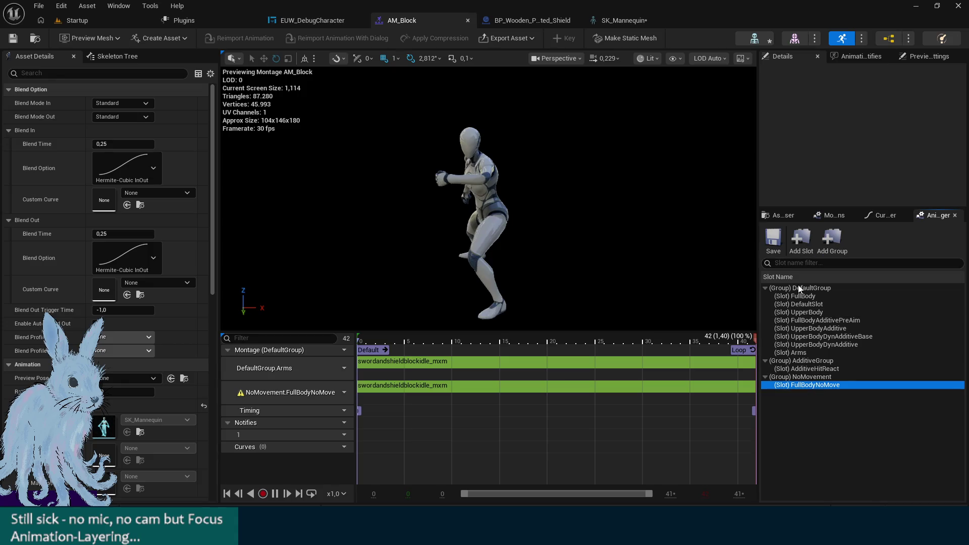
pyautogui.rightClick(802, 391)
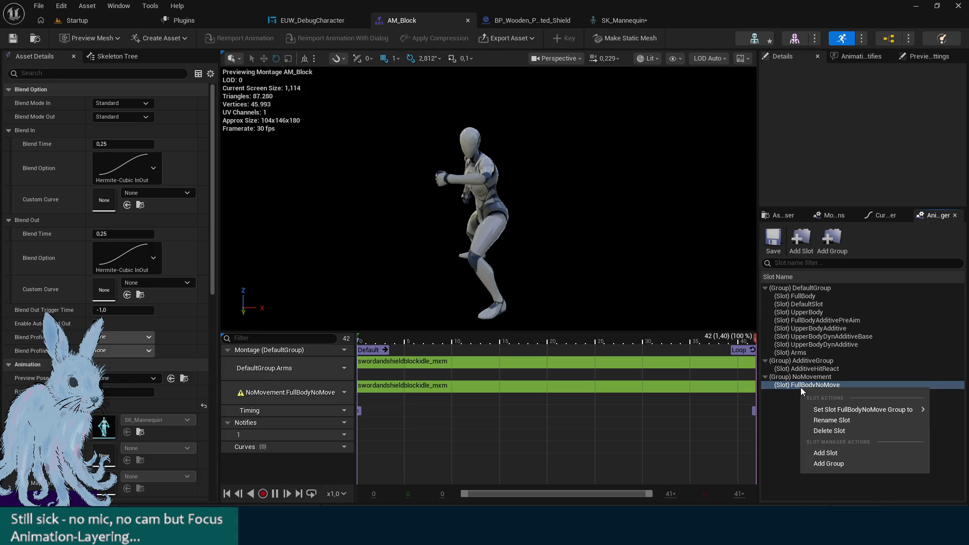
pyautogui.moveTo(851, 412)
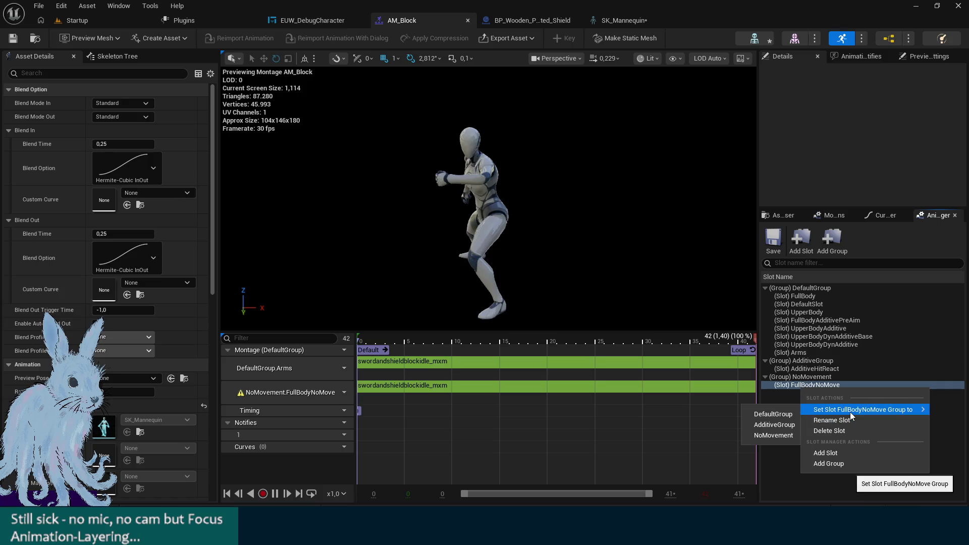
pyautogui.click(782, 414)
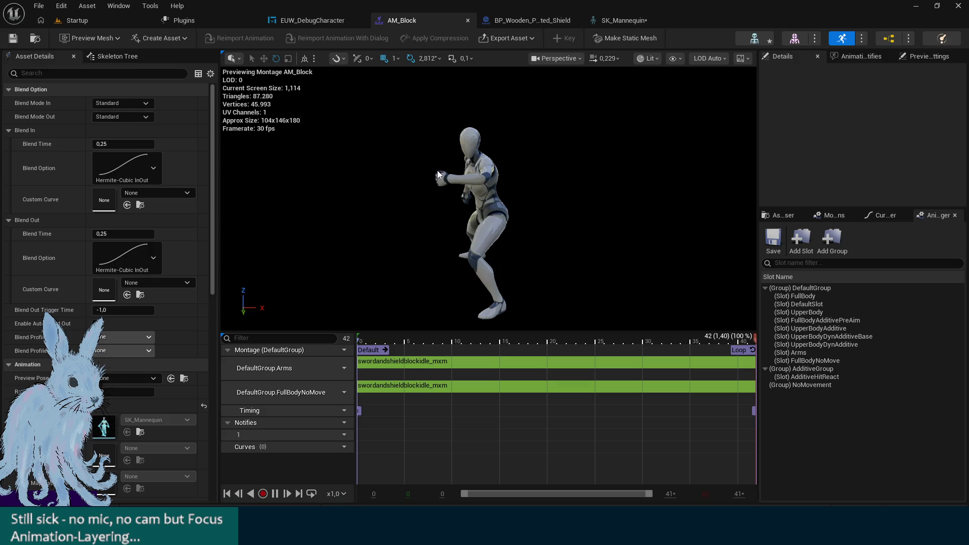
pyautogui.click(89, 20)
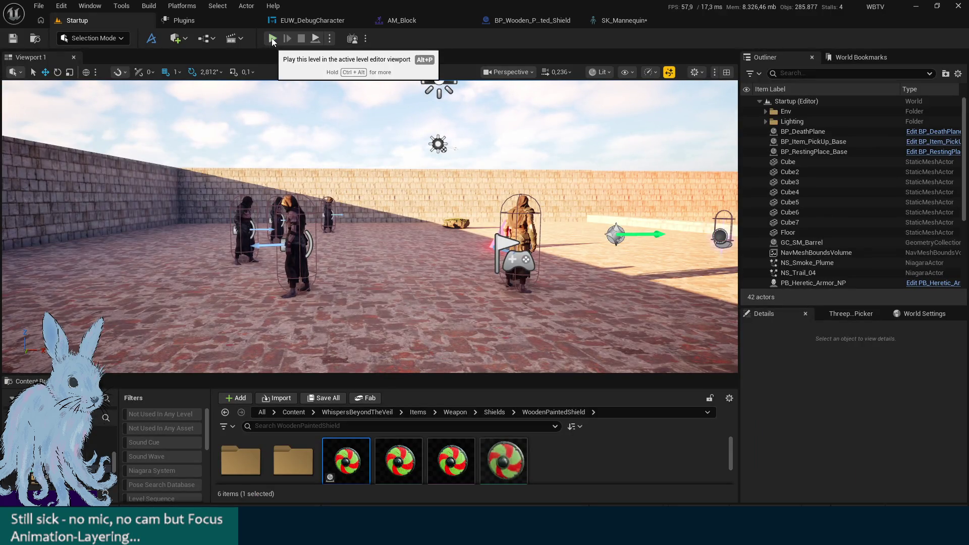
pyautogui.click(272, 38)
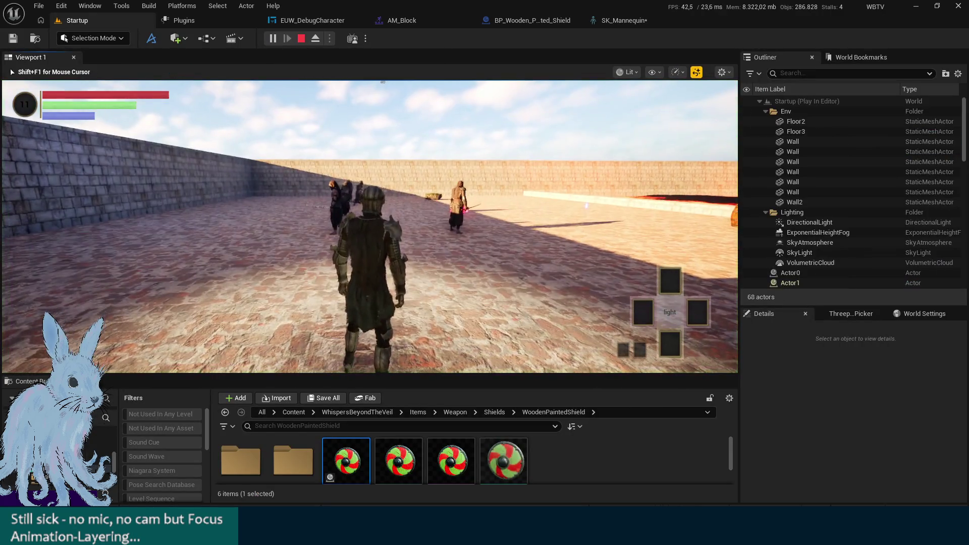
pyautogui.press('1')
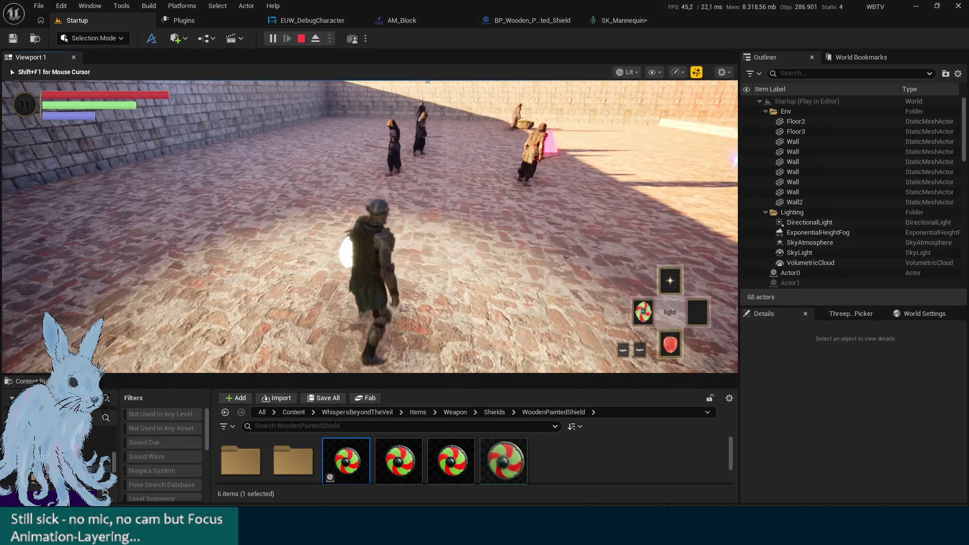
pyautogui.press('w')
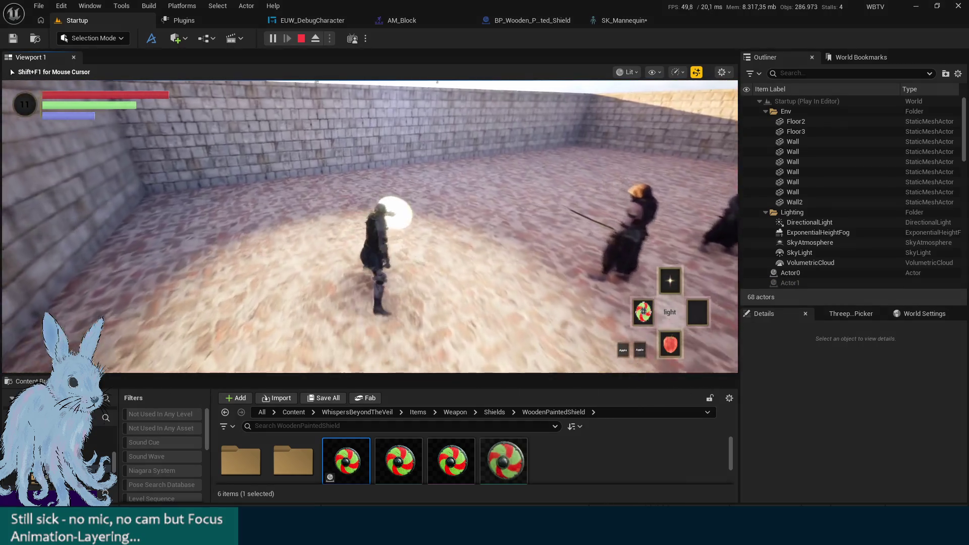
pyautogui.press('2')
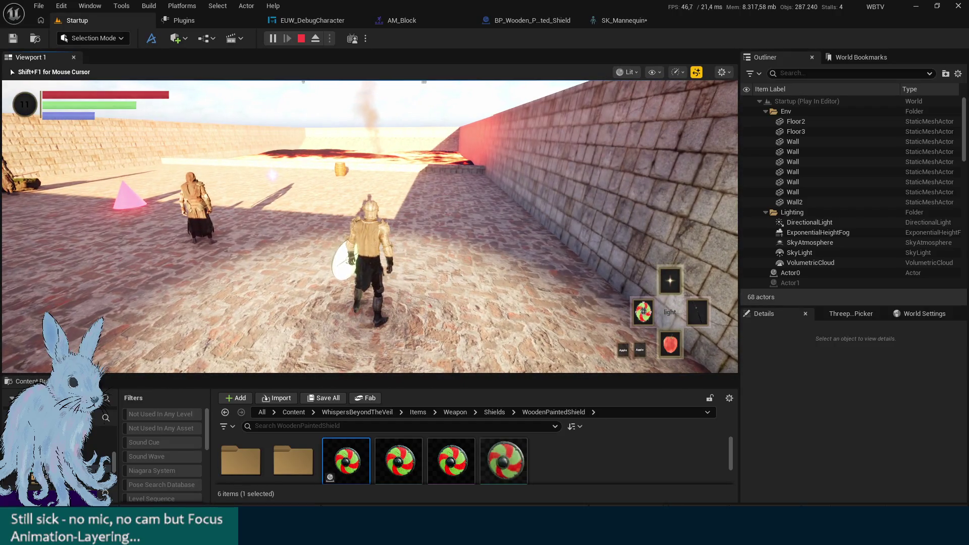
pyautogui.press('w')
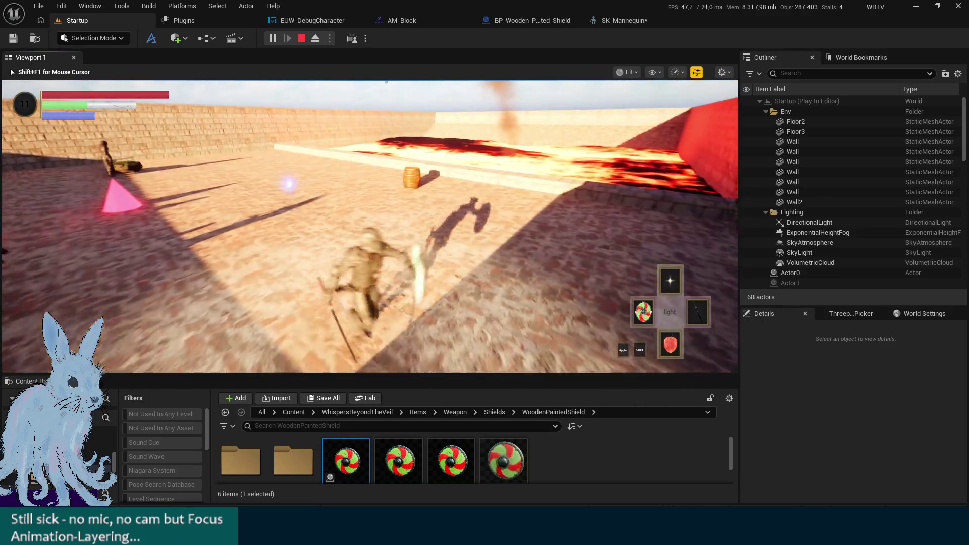
pyautogui.press('Escape')
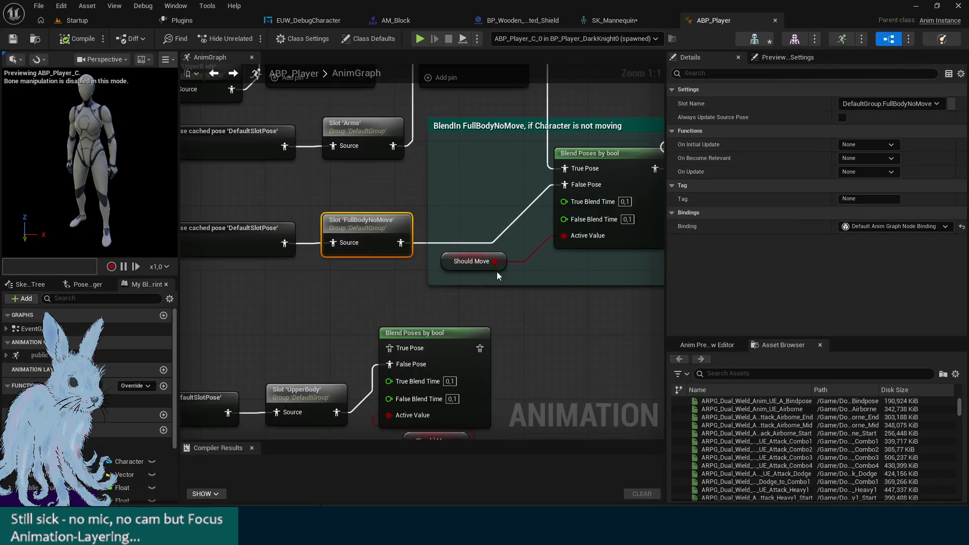
# Give the FullBodyNoMove Blend Poses by bool 0,25 blend times and save ABP_Player
pyautogui.moveTo(496, 271)
pyautogui.mouseDown()
pyautogui.moveTo(506, 298)
pyautogui.moveTo(429, 318)
pyautogui.mouseUp()
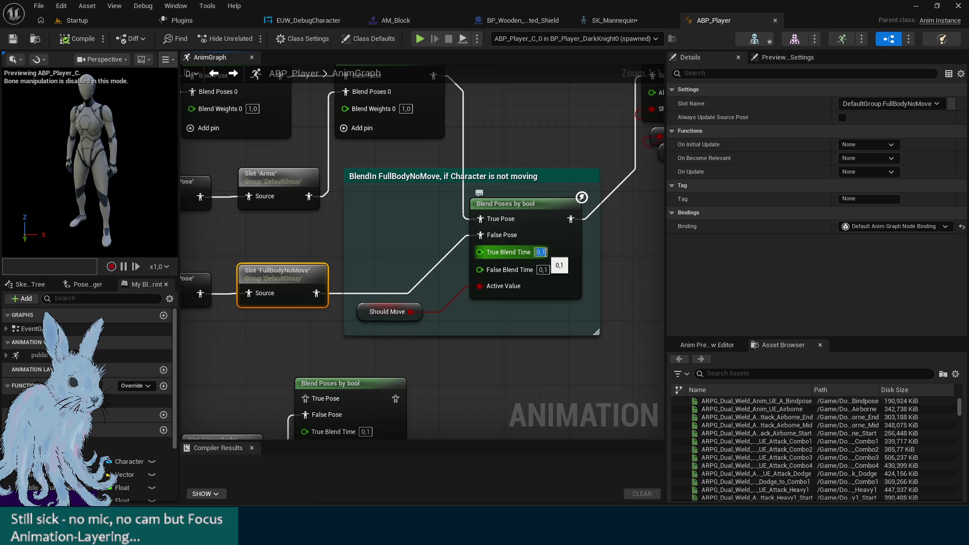
pyautogui.write('0,25')
pyautogui.press('Tab')
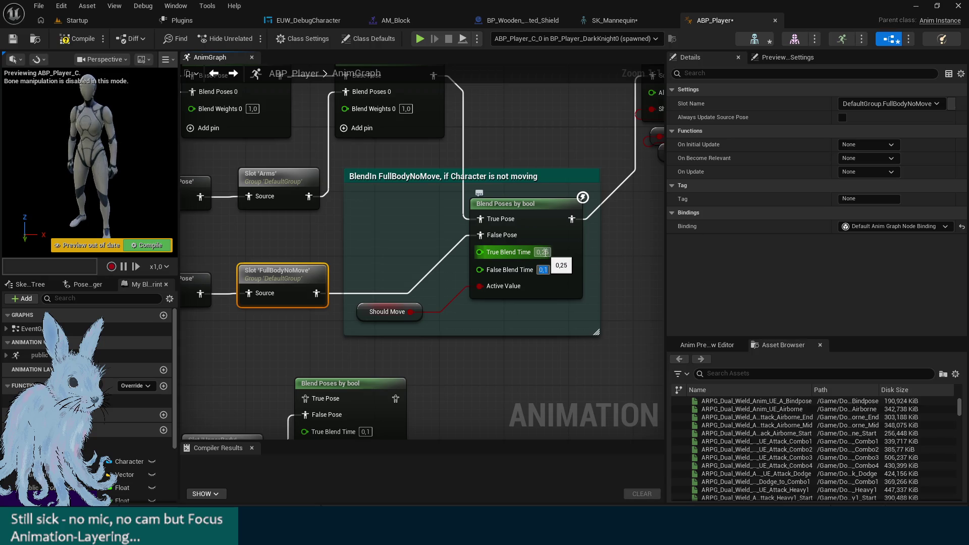
pyautogui.write('0,25')
pyautogui.click(12, 38)
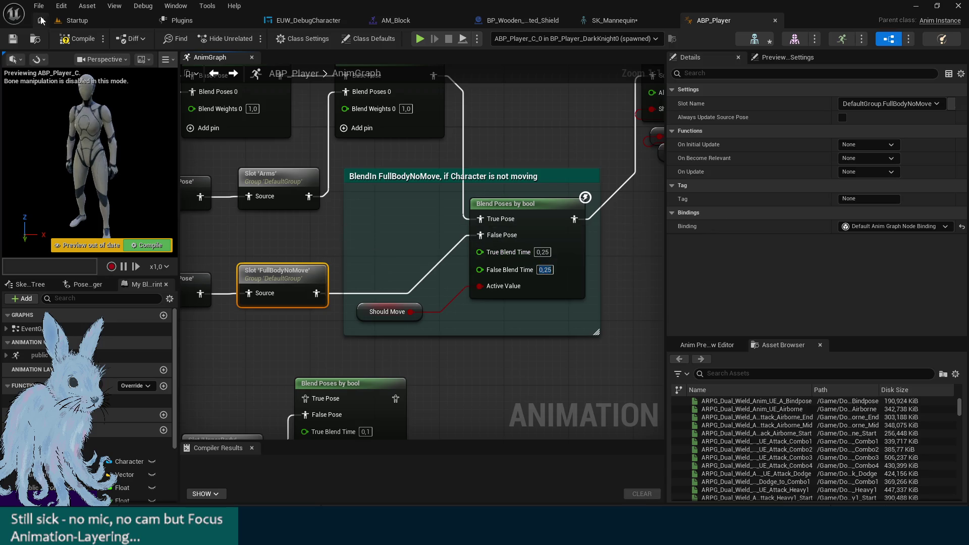
pyautogui.click(77, 24)
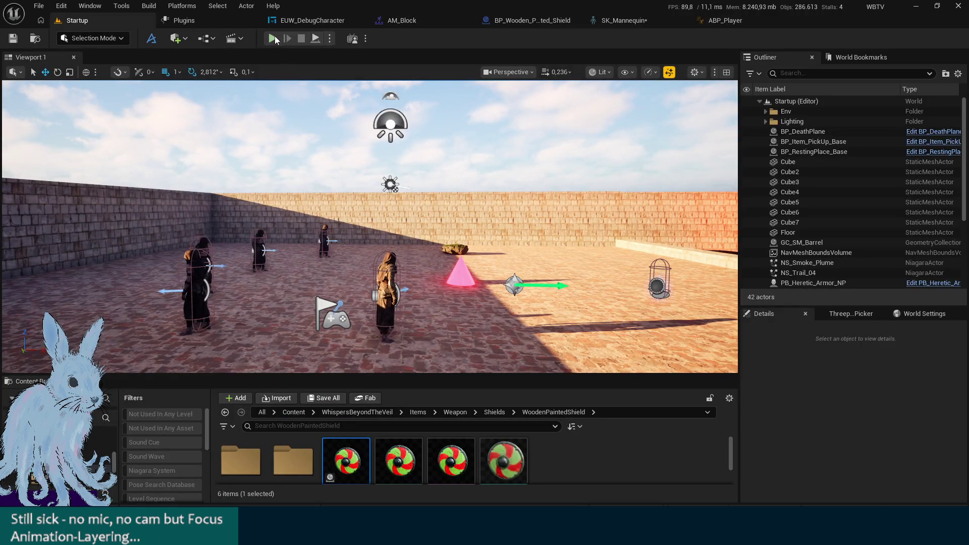
pyautogui.click(275, 40)
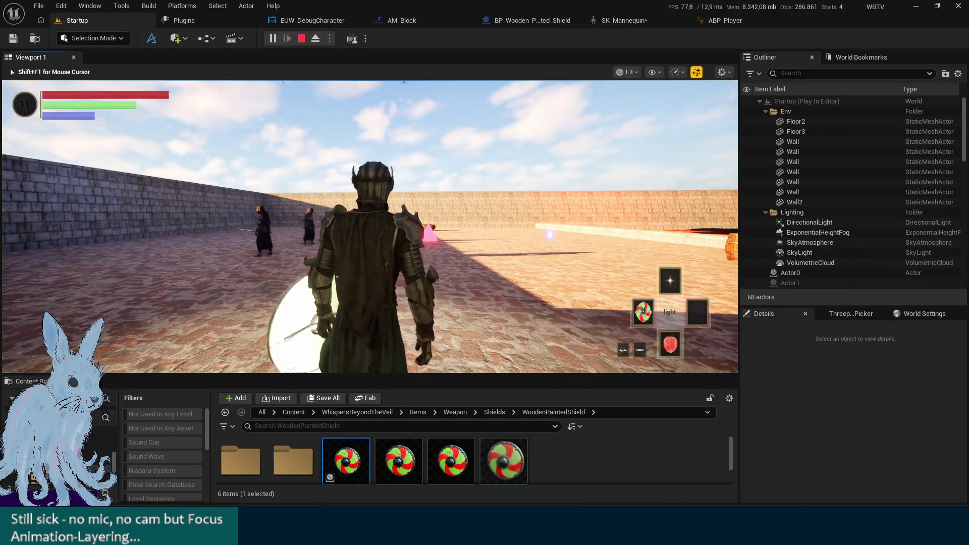
pyautogui.press('w')
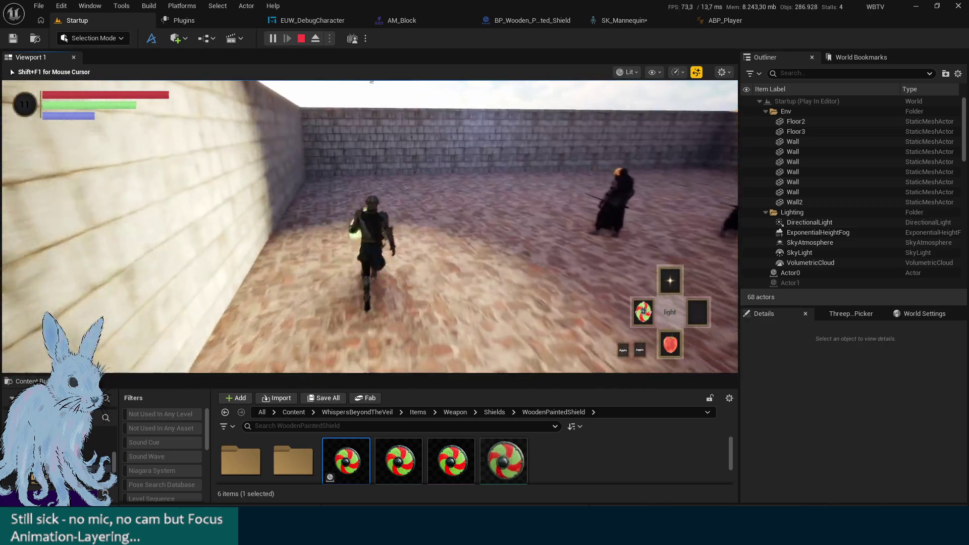
pyautogui.press('w')
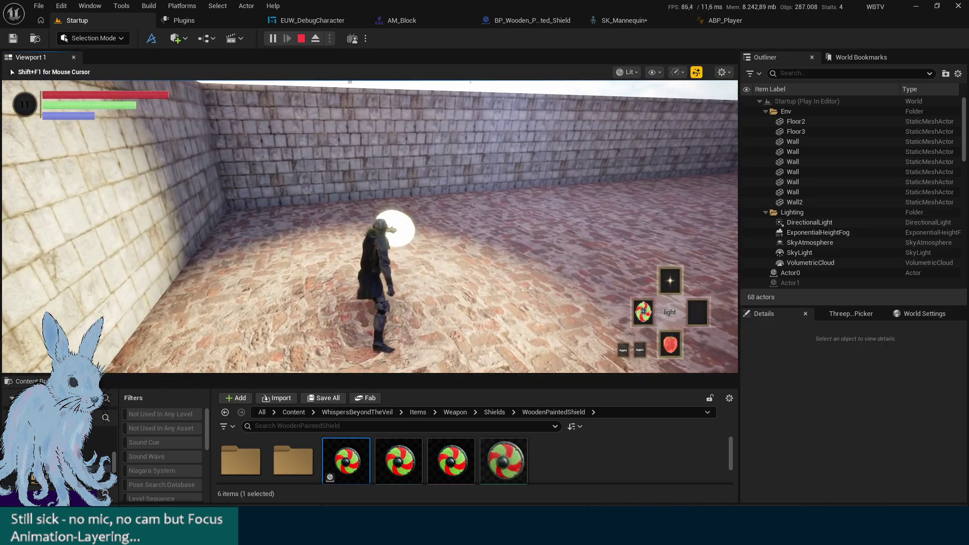
pyautogui.press('w')
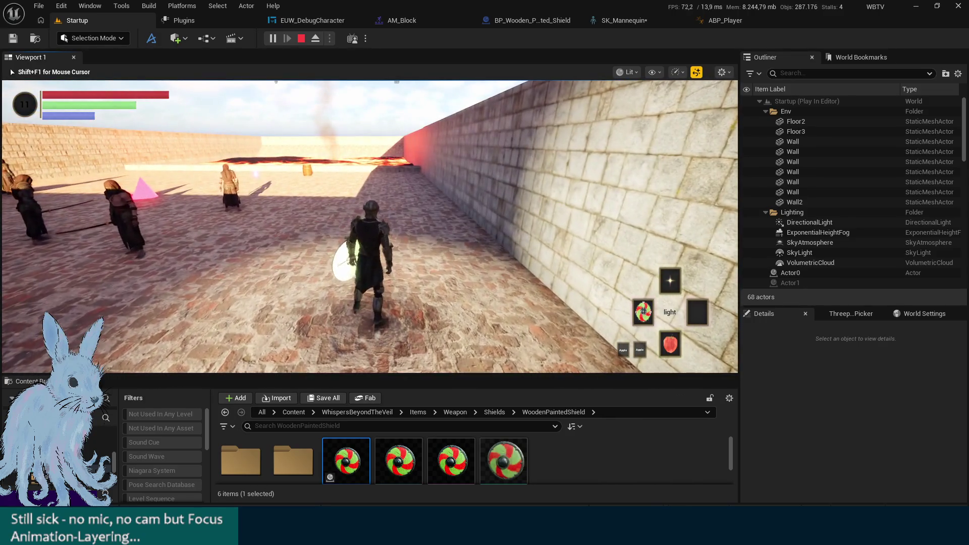
pyautogui.press('w')
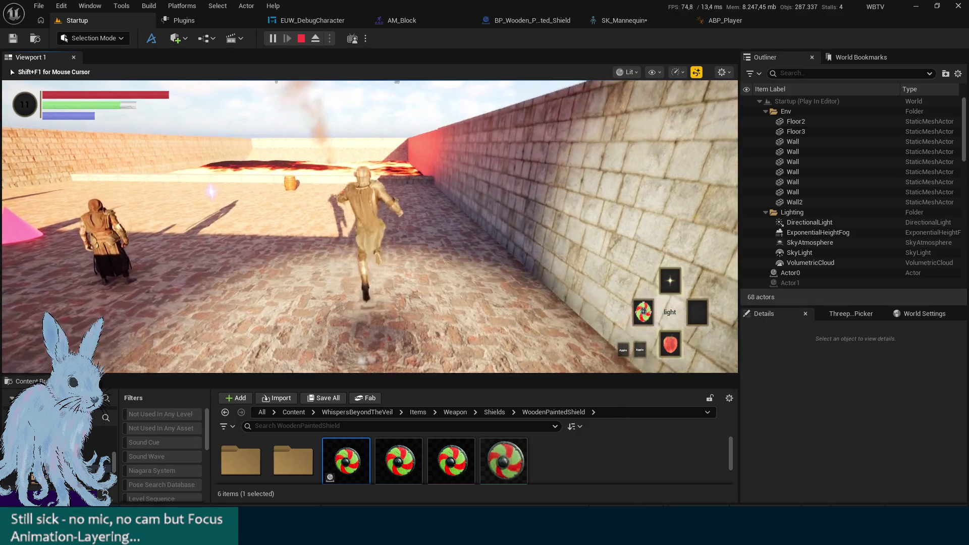
pyautogui.press('space')
pyautogui.press('w')
pyautogui.press('w')
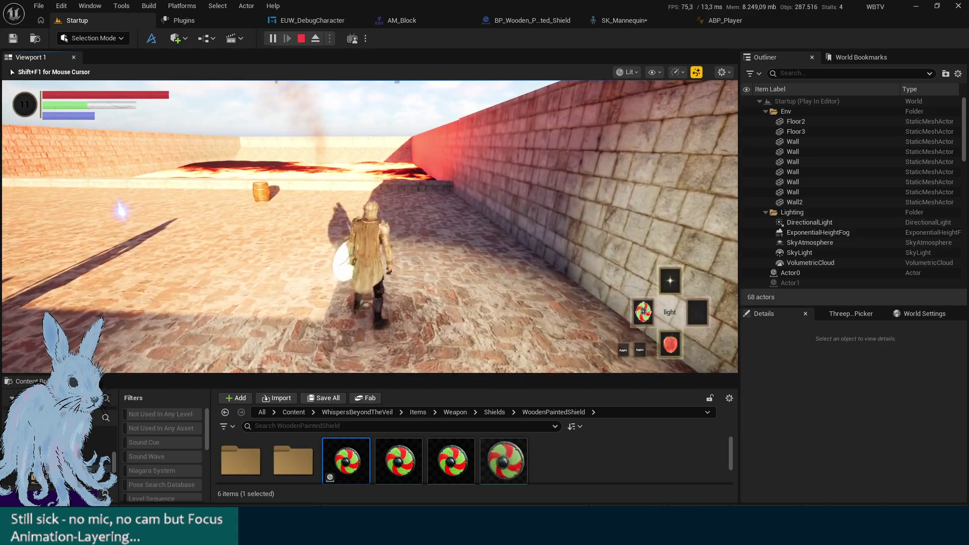
pyautogui.press('w')
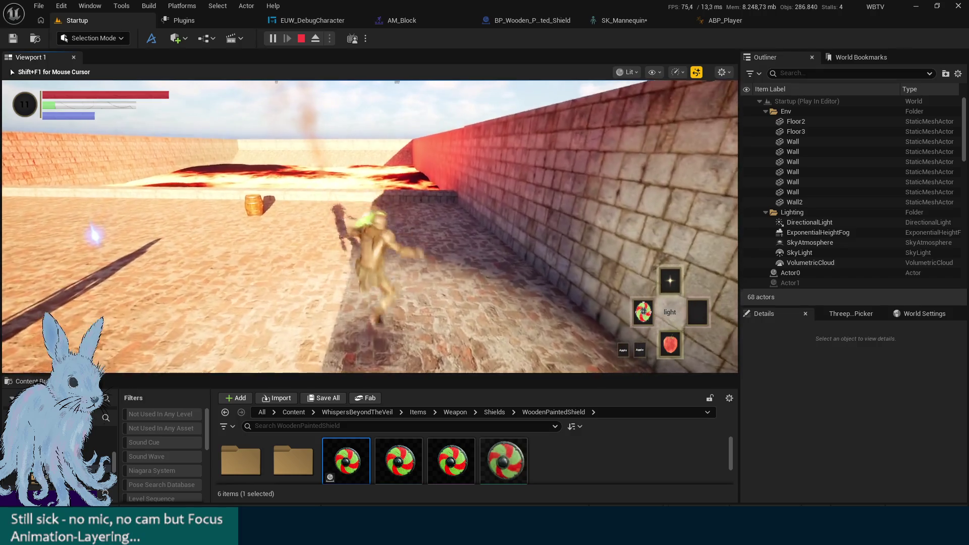
pyautogui.press('w')
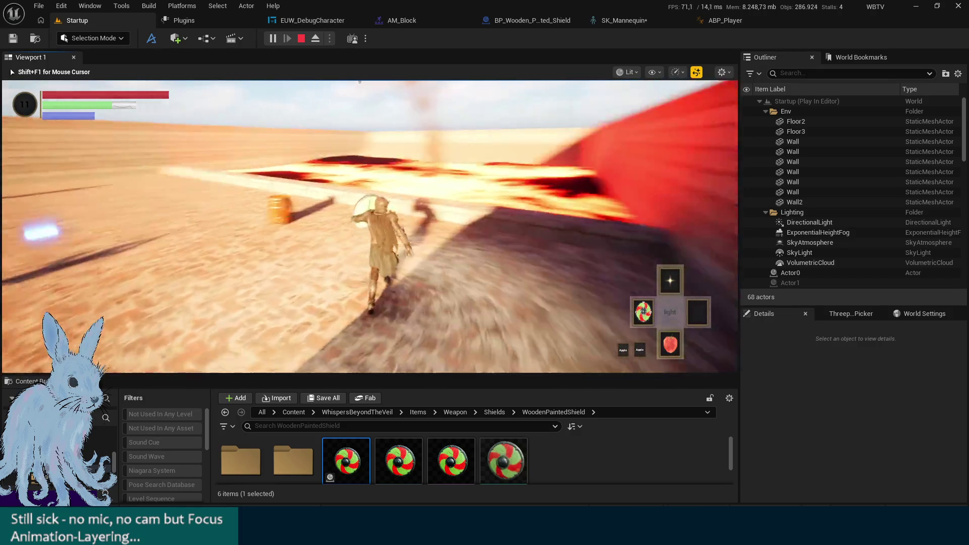
pyautogui.press('w')
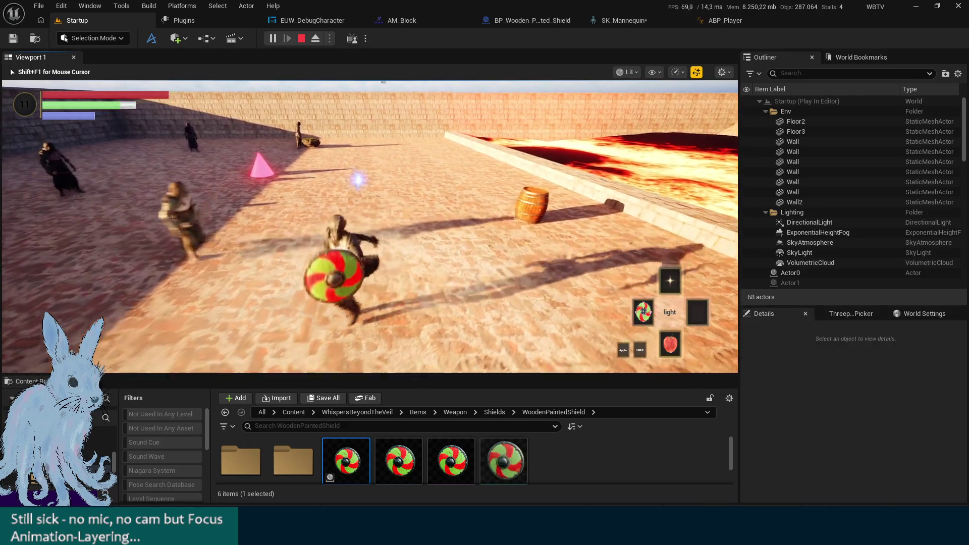
pyautogui.press('Escape')
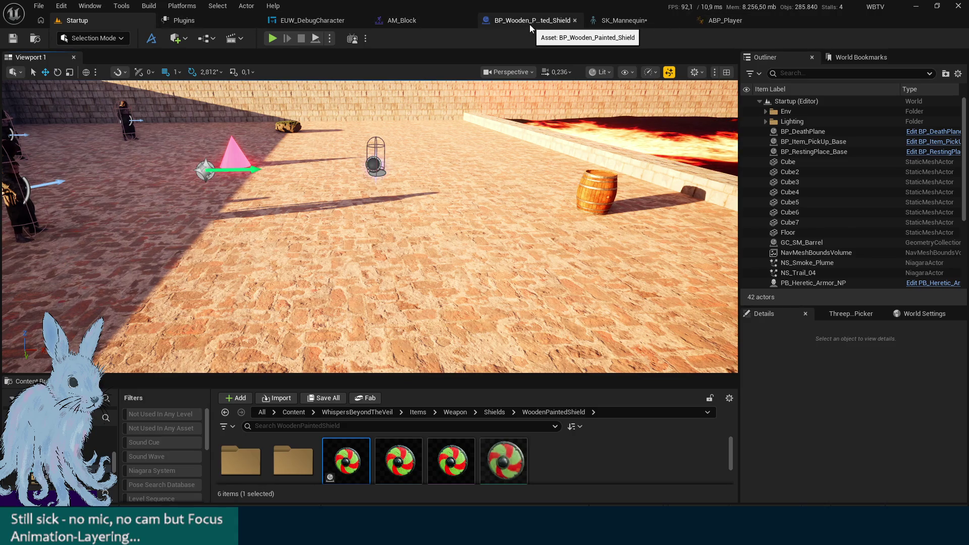
# Enlarge the FullBodyNoMove comment box, shift the UpperBody nodes down, and add an OR node after Should Move
pyautogui.click(713, 24)
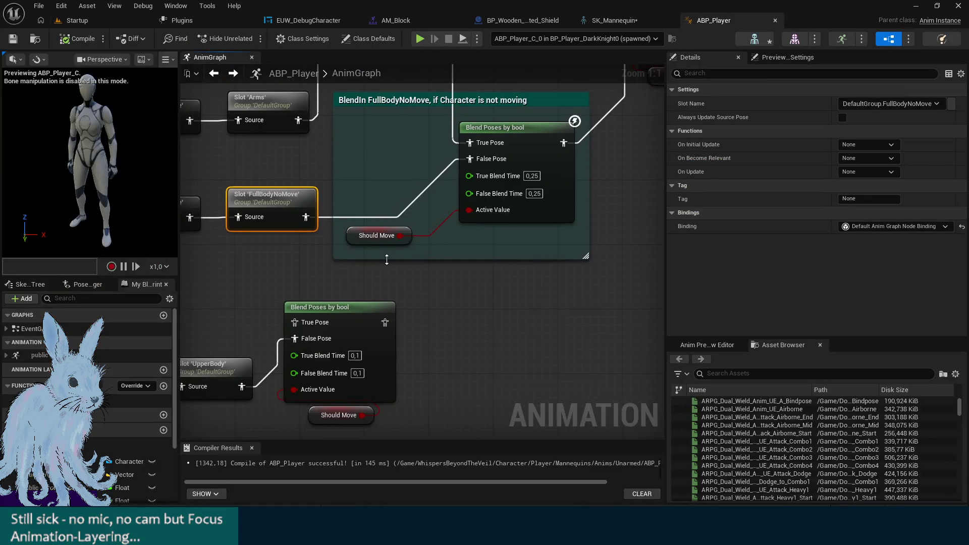
pyautogui.moveTo(397, 260); pyautogui.dragTo(397, 284)
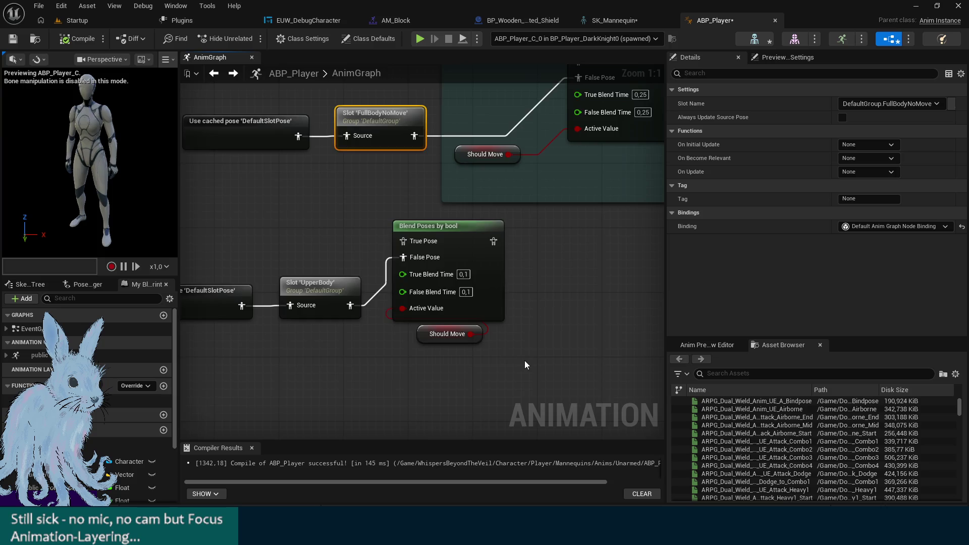
pyautogui.moveTo(613, 359); pyautogui.dragTo(311, 268)
pyautogui.moveTo(529, 243); pyautogui.dragTo(529, 307)
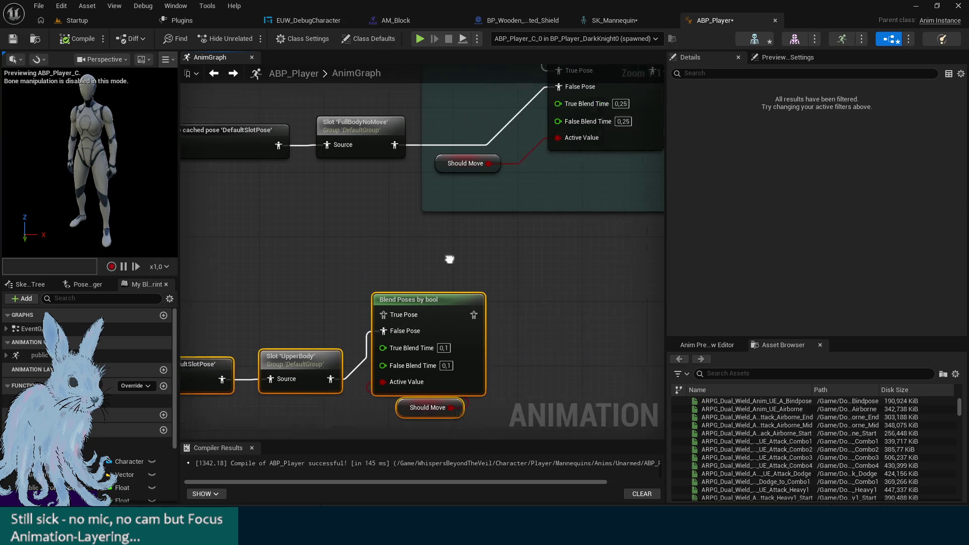
pyautogui.rightClick(436, 197)
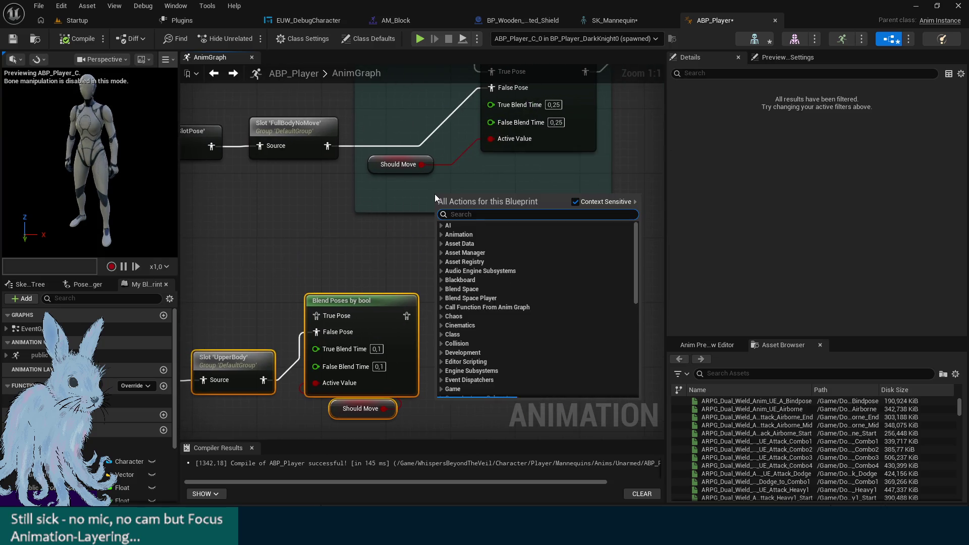
pyautogui.moveTo(422, 165); pyautogui.dragTo(441, 185)
pyautogui.write('not')
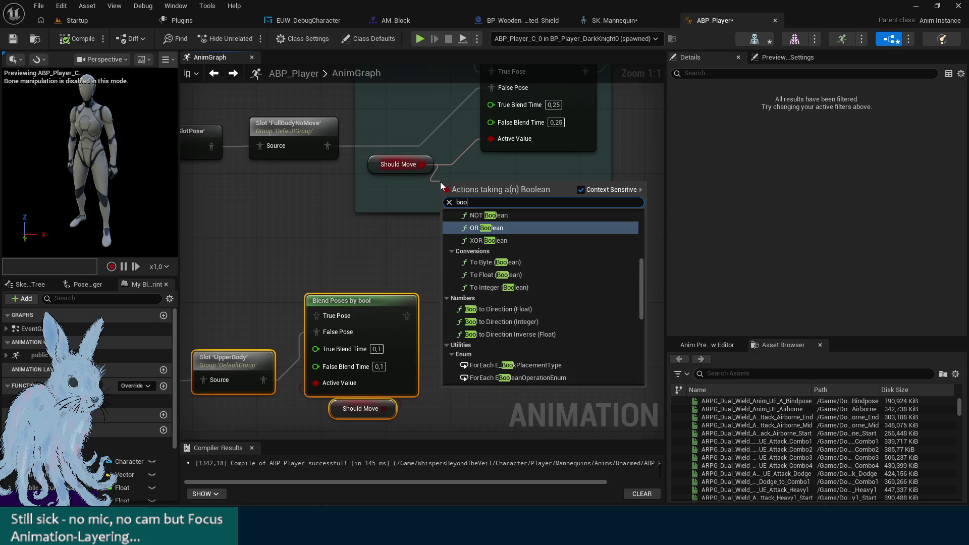
pyautogui.press('Escape')
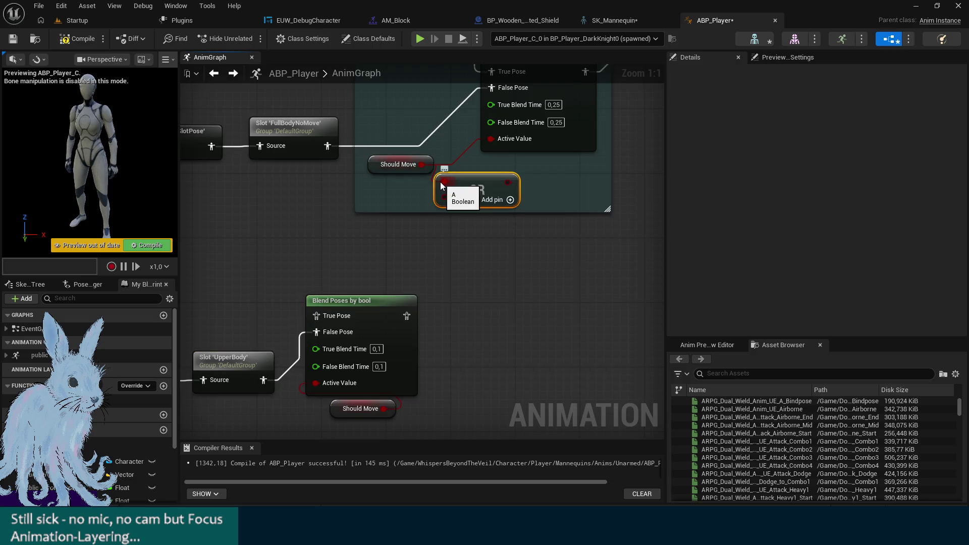
pyautogui.moveTo(410, 212); pyautogui.dragTo(408, 275)
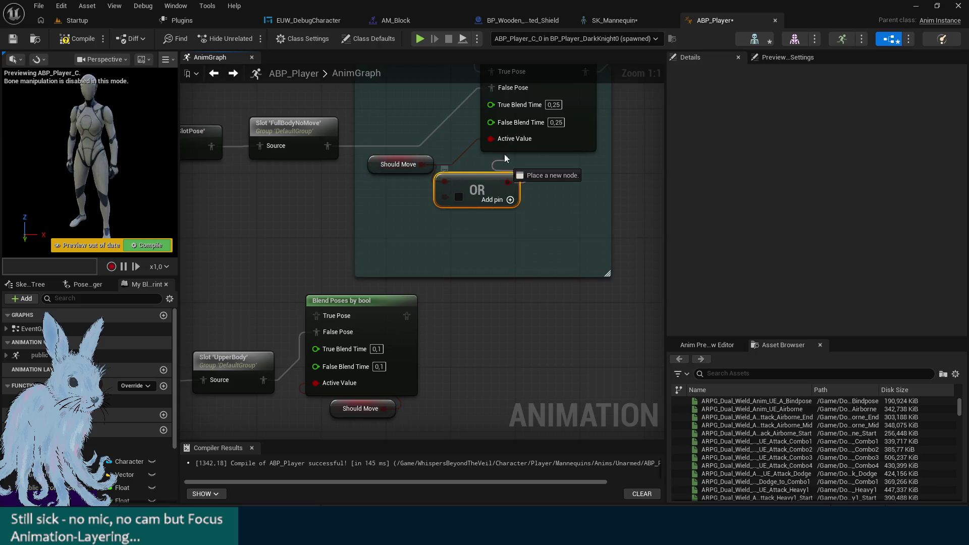
pyautogui.moveTo(496, 140)
pyautogui.mouseDown()
pyautogui.moveTo(454, 231)
pyautogui.moveTo(579, 252)
pyautogui.moveTo(635, 235)
pyautogui.mouseUp()
# Rearrange the blend, Should Move and OR nodes and widen the comment box to the left
pyautogui.moveTo(478, 308); pyautogui.dragTo(235, 194)
pyautogui.moveTo(484, 241)
pyautogui.mouseDown()
pyautogui.moveTo(356, 226)
pyautogui.moveTo(413, 234)
pyautogui.mouseUp()
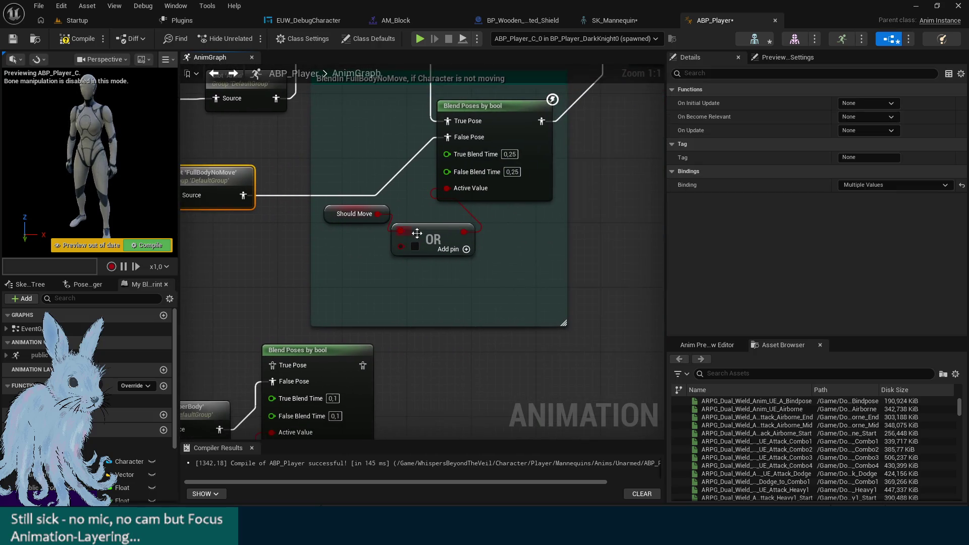
pyautogui.moveTo(553, 283)
pyautogui.mouseDown()
pyautogui.moveTo(508, 319)
pyautogui.moveTo(468, 324)
pyautogui.mouseUp()
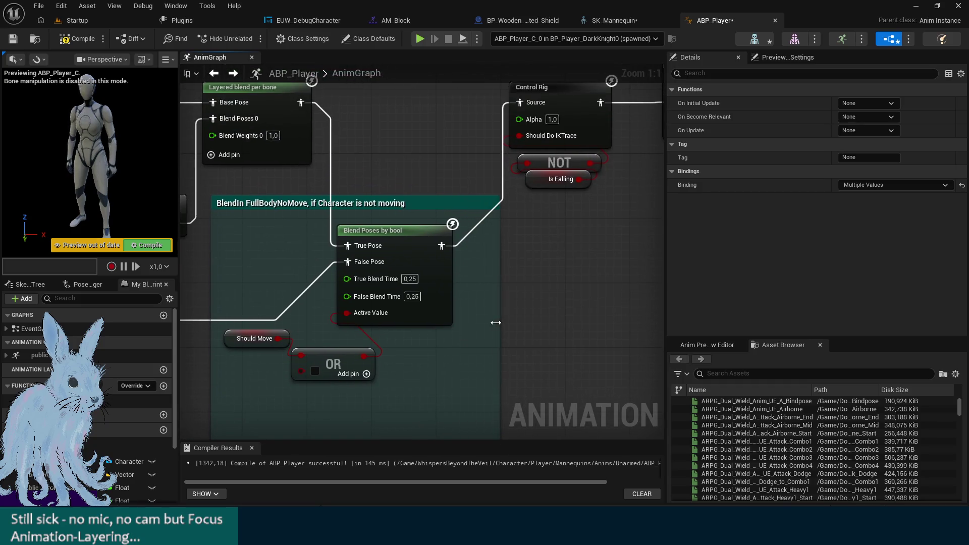
pyautogui.moveTo(386, 235); pyautogui.dragTo(422, 228)
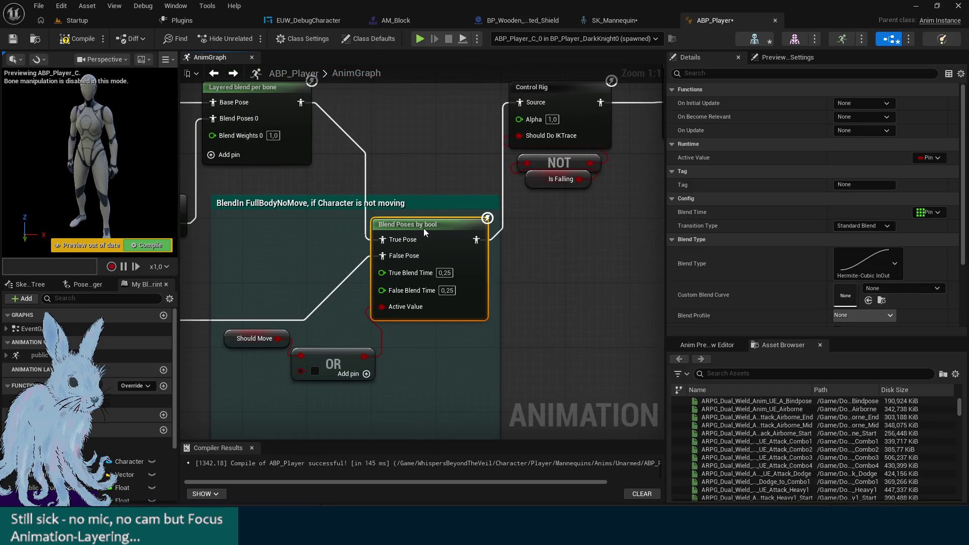
pyautogui.moveTo(357, 255); pyautogui.dragTo(473, 197)
pyautogui.moveTo(350, 286); pyautogui.dragTo(345, 288)
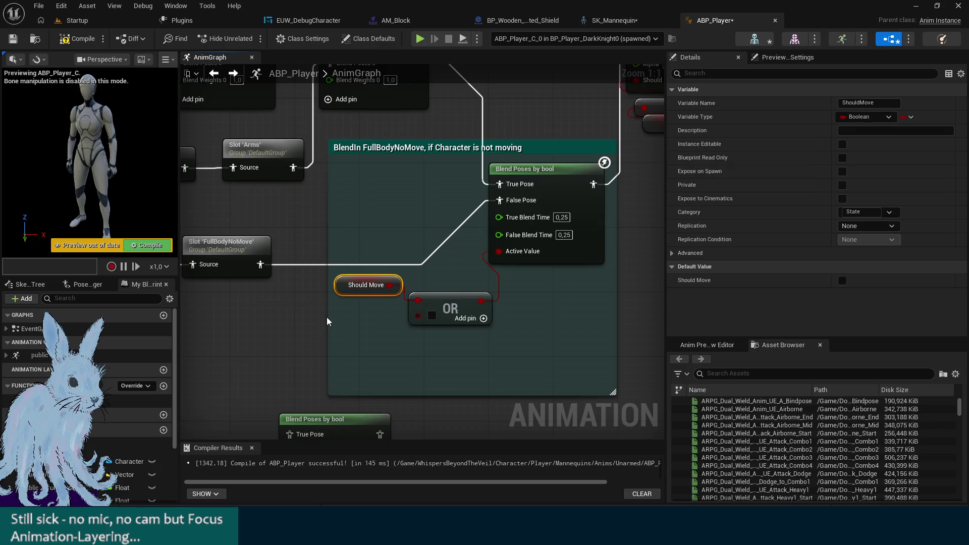
pyautogui.click(341, 322)
pyautogui.moveTo(330, 319); pyautogui.dragTo(321, 319)
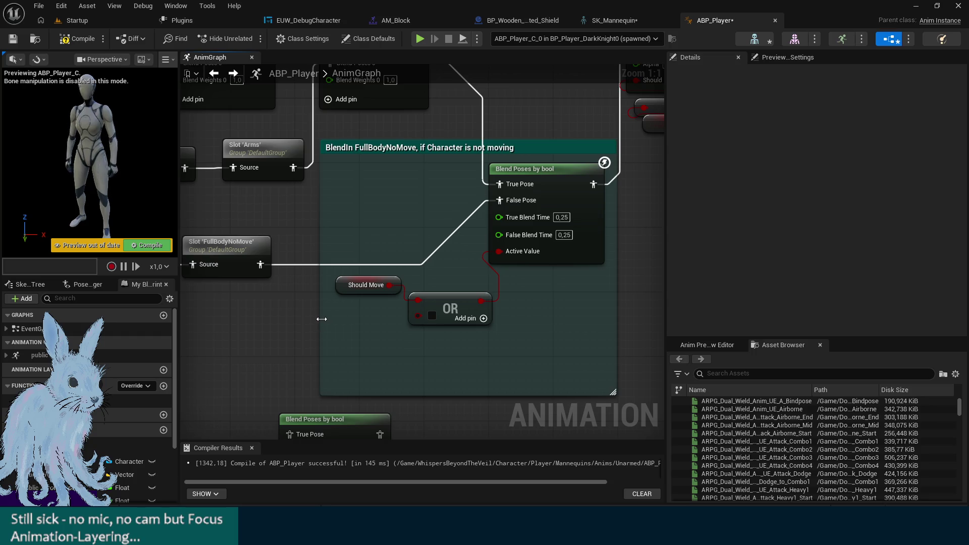
pyautogui.moveTo(467, 338); pyautogui.dragTo(383, 280)
pyautogui.moveTo(448, 298); pyautogui.dragTo(432, 298)
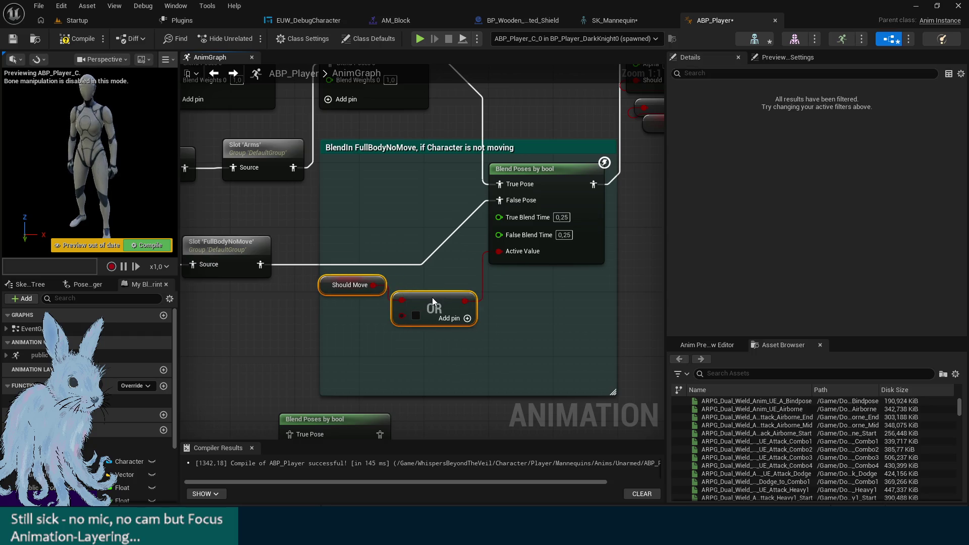
pyautogui.click(324, 321)
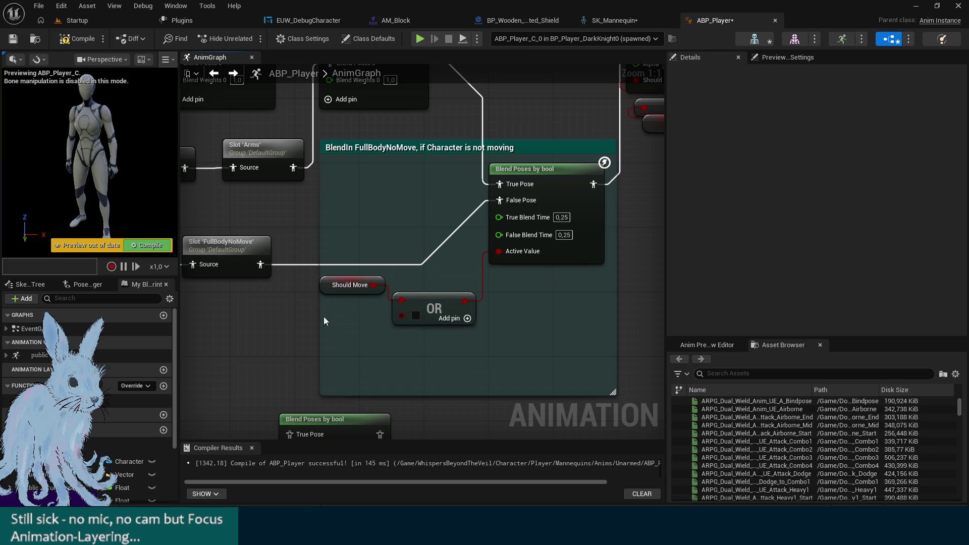
pyautogui.moveTo(315, 314); pyautogui.dragTo(307, 316)
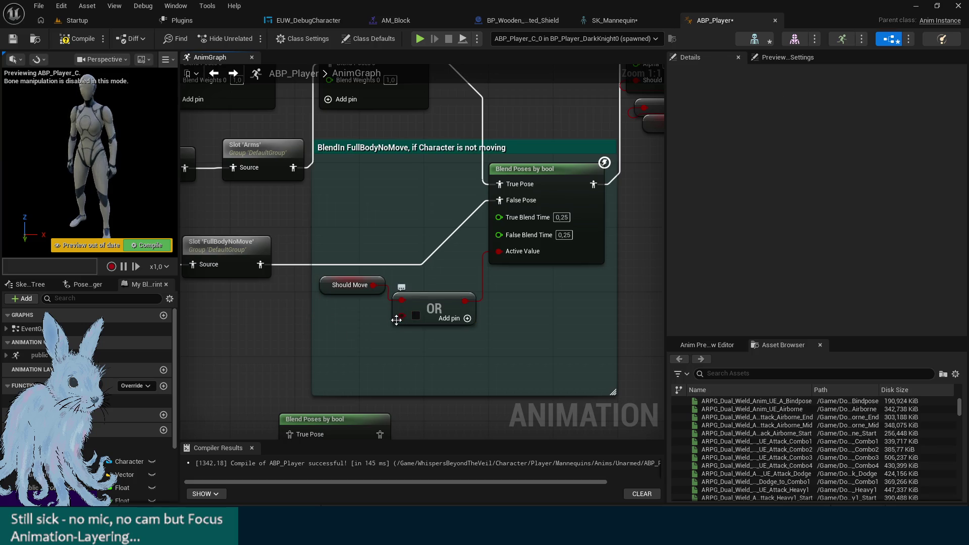
# Add Is Falling and Is Jumping getters into a third OR input, aligned under Should Move
pyautogui.scroll(-4, 88, 399)
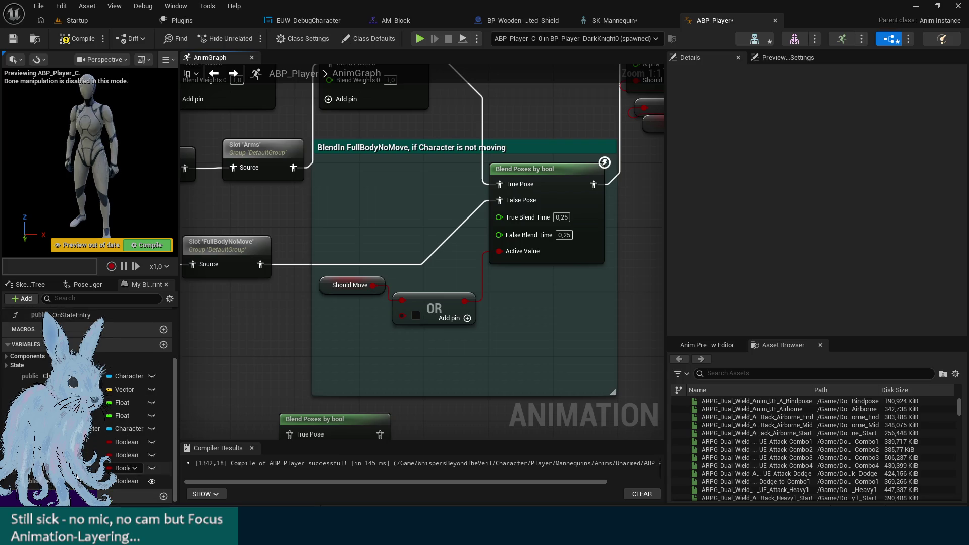
pyautogui.click(127, 454)
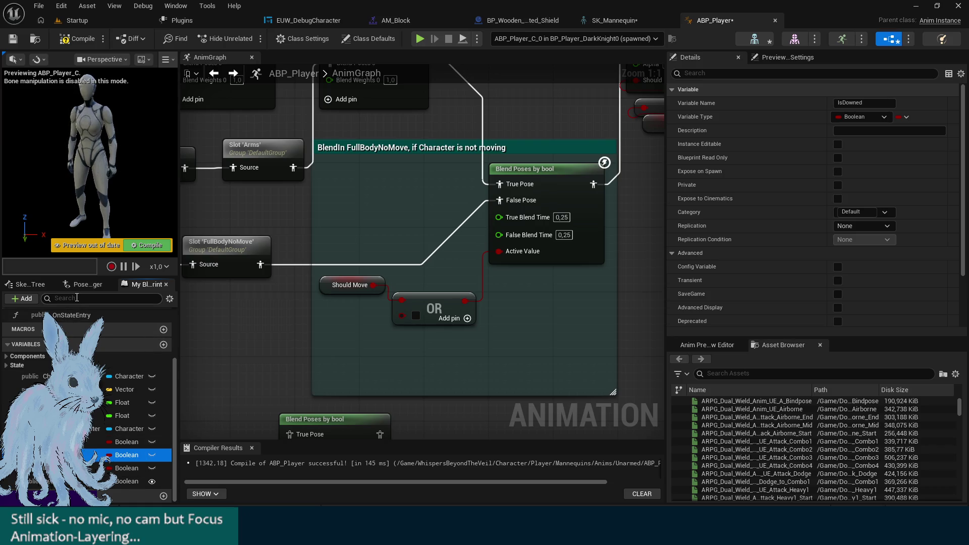
pyautogui.click(7, 365)
pyautogui.moveTo(127, 389); pyautogui.dragTo(330, 318)
pyautogui.click(467, 318)
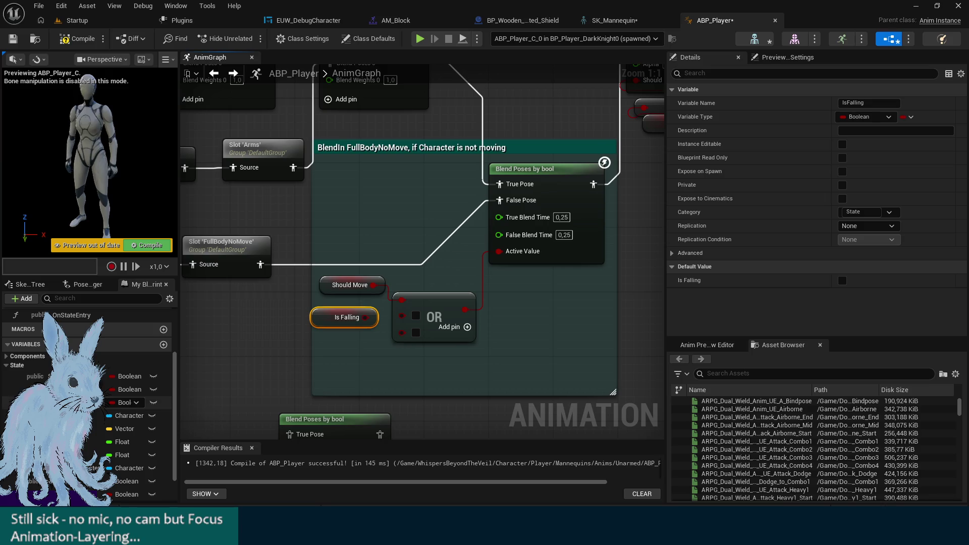
pyautogui.moveTo(126, 402)
pyautogui.mouseDown()
pyautogui.moveTo(320, 348)
pyautogui.moveTo(347, 353)
pyautogui.moveTo(401, 331)
pyautogui.moveTo(402, 317)
pyautogui.mouseUp()
pyautogui.moveTo(332, 322); pyautogui.dragTo(333, 313)
pyautogui.click(398, 365)
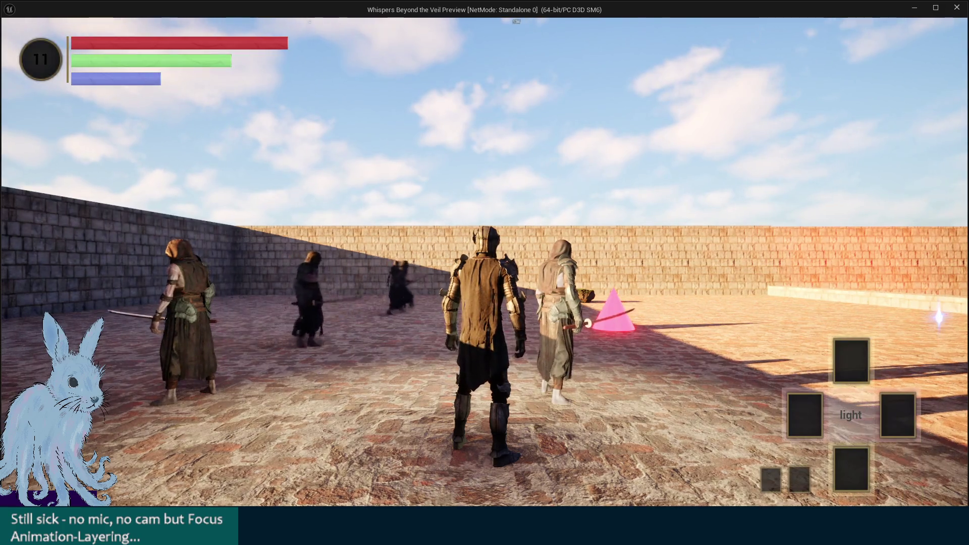
# Jump and block with Space in the standalone preview, exit with Esc, and return to Startup
pyautogui.press('space')
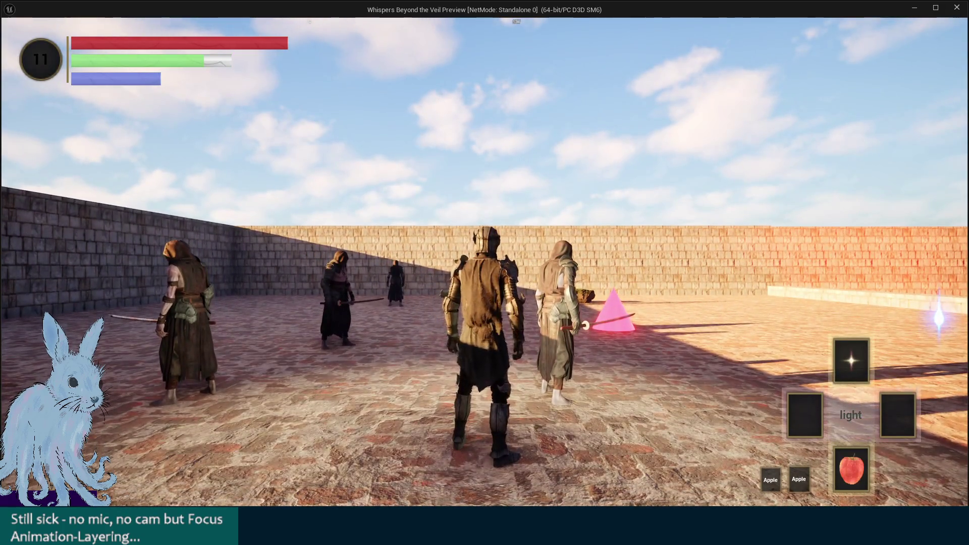
pyautogui.press('space')
pyautogui.press('space')
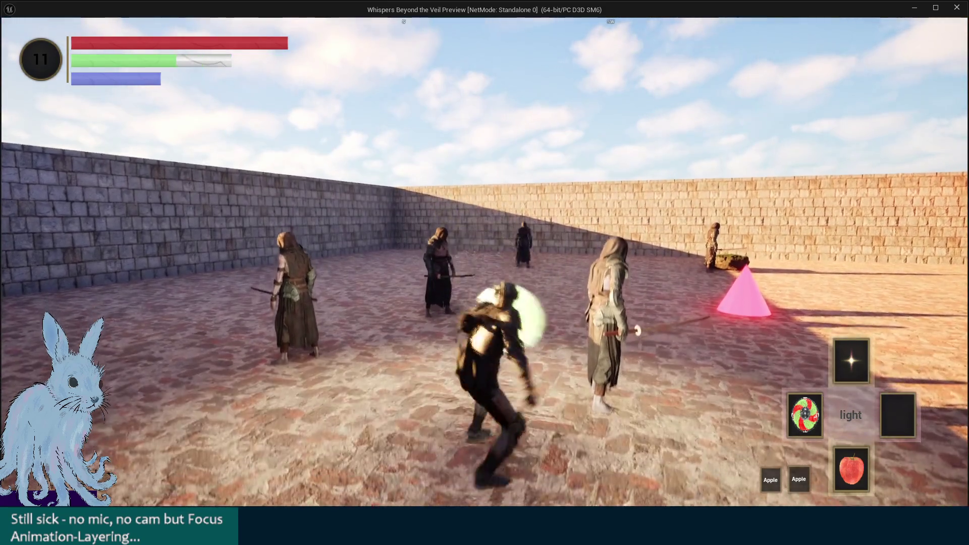
pyautogui.press('Escape')
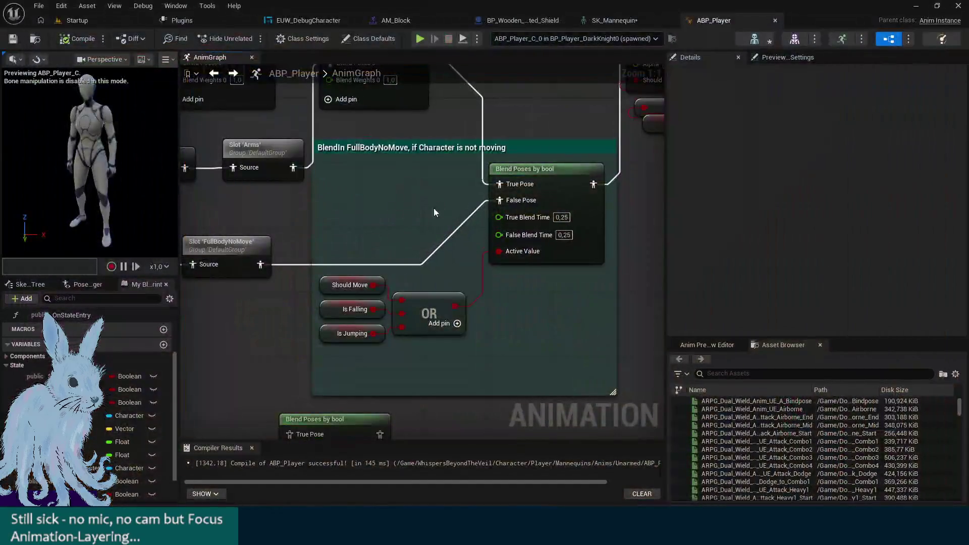
pyautogui.click(78, 20)
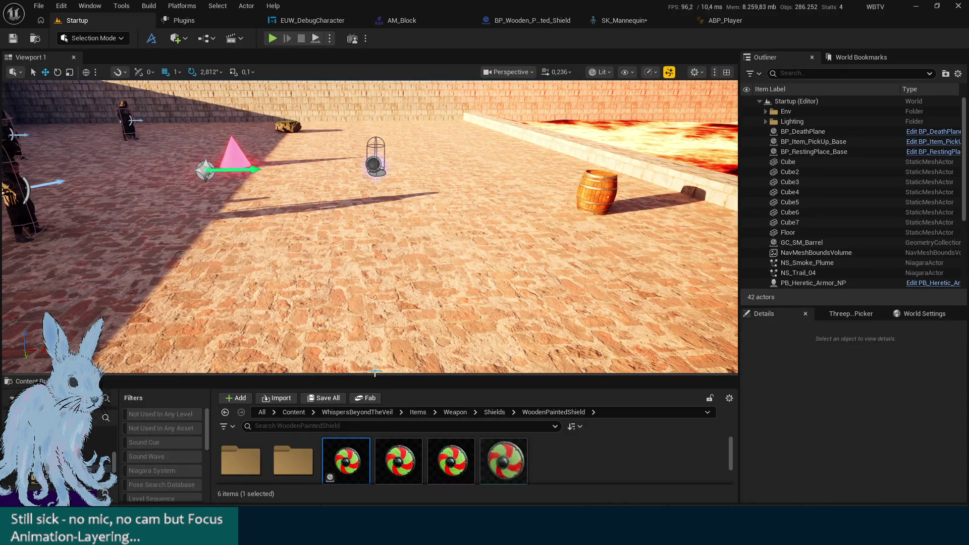
# Open BP_Weapon_Katana from the Katana folder, filter its defaults for 'anim', and browse to AM_Light_RM
pyautogui.moveTo(382, 373); pyautogui.dragTo(382, 246)
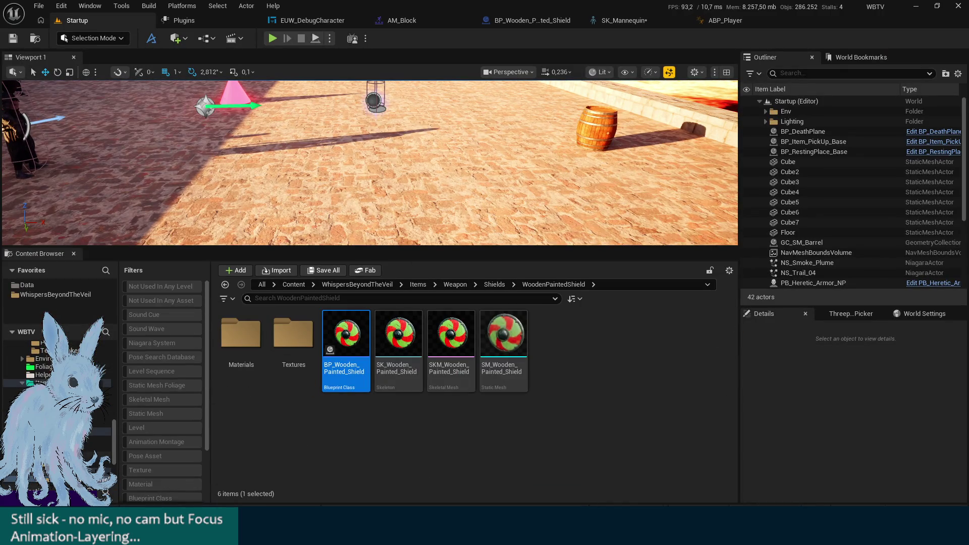
pyautogui.click(225, 284)
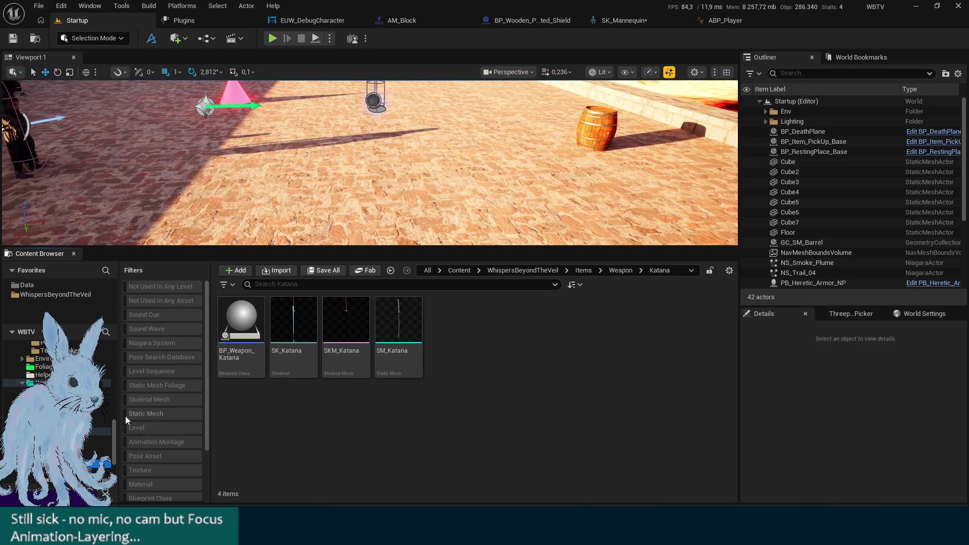
pyautogui.doubleClick(254, 333)
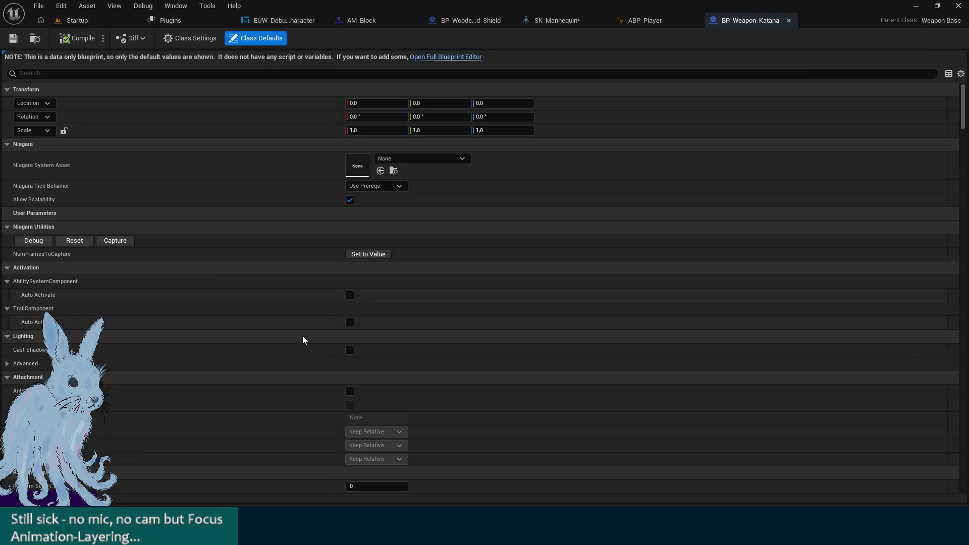
pyautogui.scroll(-15, 259, 308)
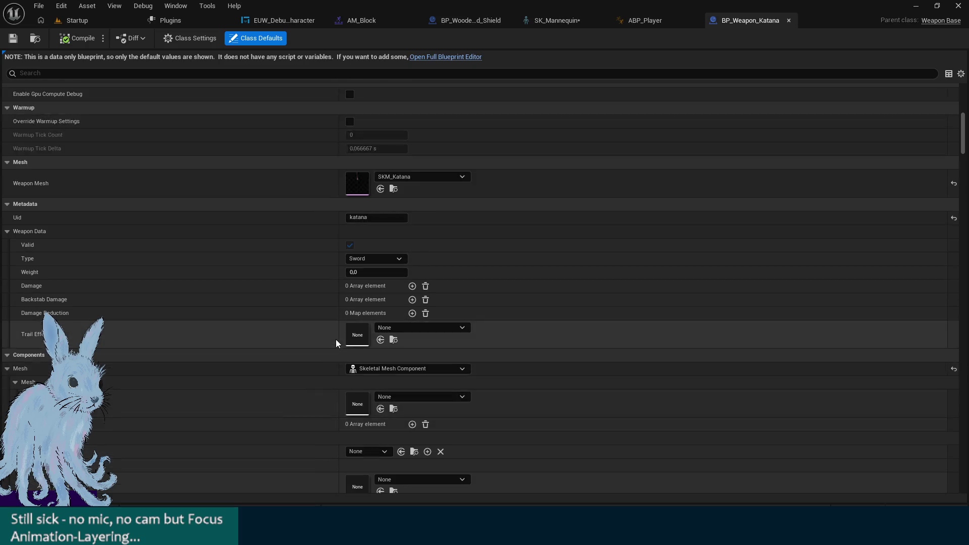
pyautogui.scroll(-10, 348, 354)
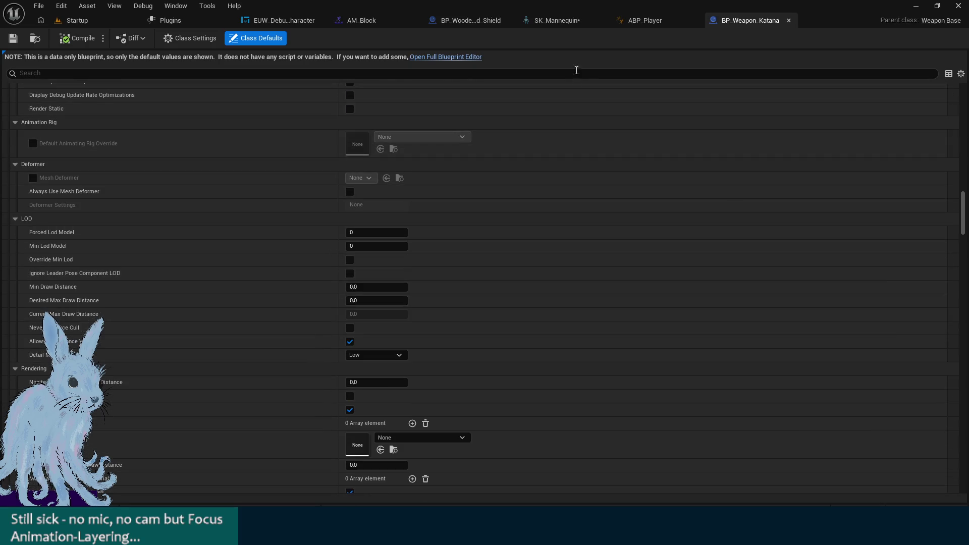
pyautogui.write('anim')
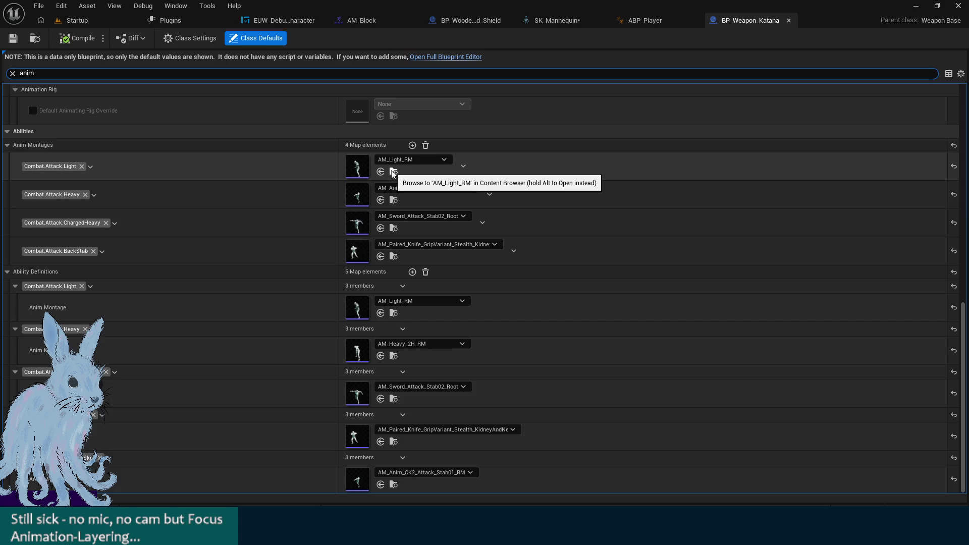
pyautogui.click(392, 172)
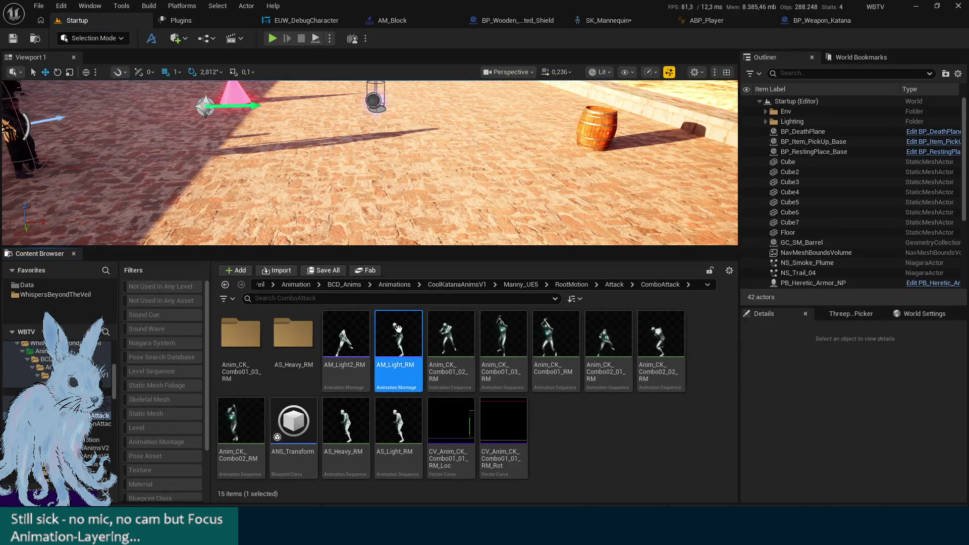
# Open AM_Light_RM and compare its FullBody track slots with the Slot Manager and SK_Manny_CK1 skeleton
pyautogui.doubleClick(399, 331)
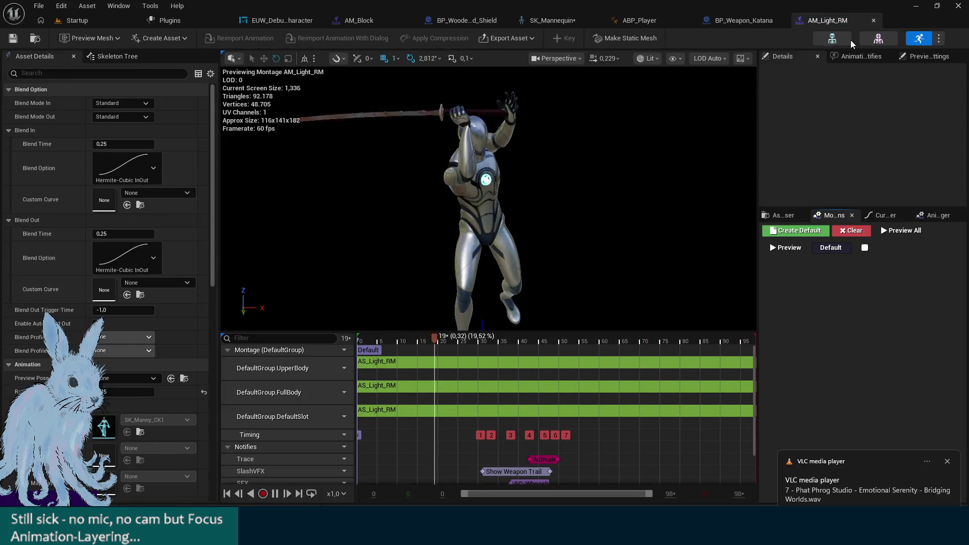
pyautogui.click(277, 495)
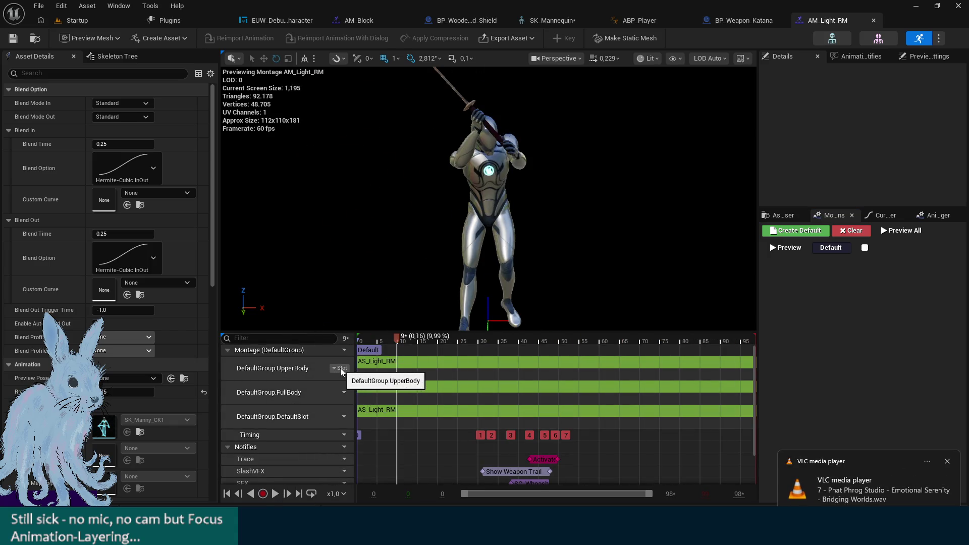
pyautogui.click(342, 396)
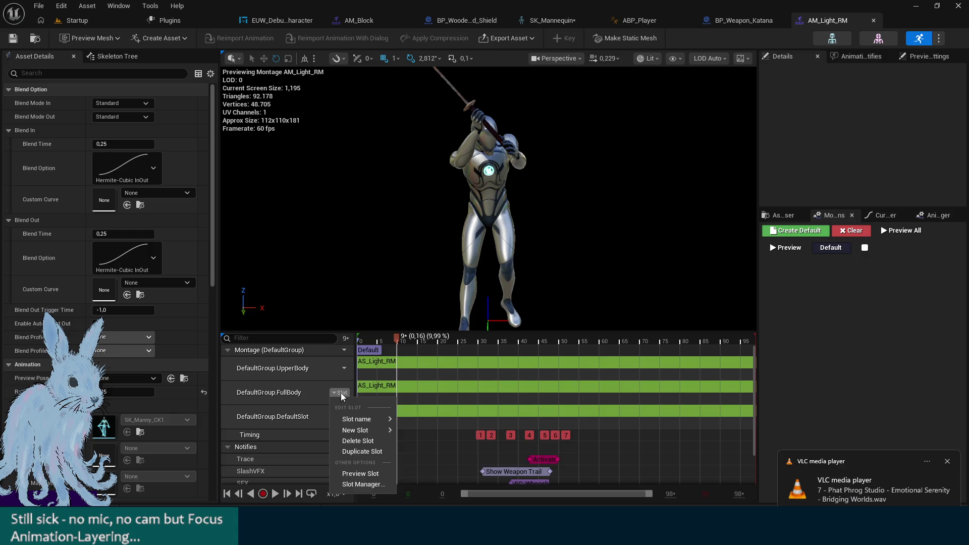
pyautogui.moveTo(371, 420)
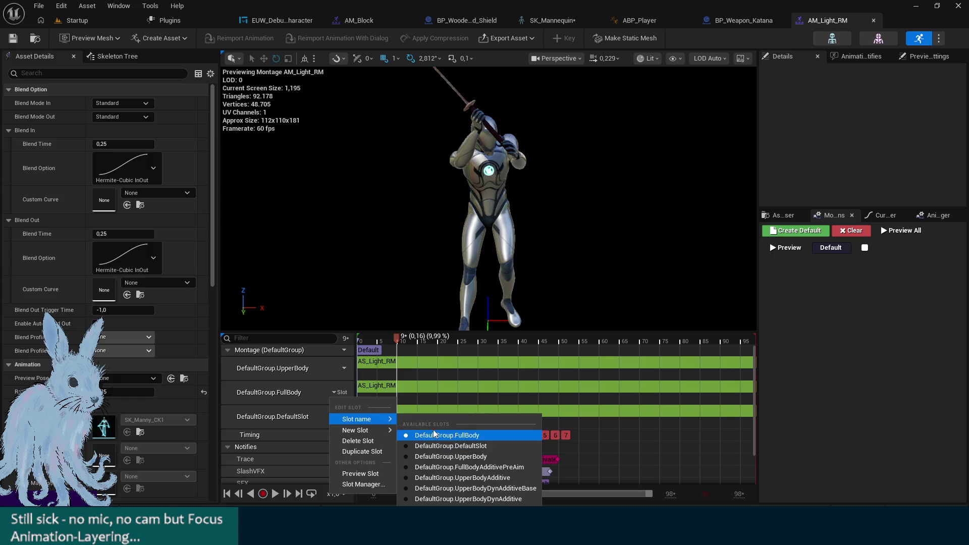
pyautogui.click(363, 484)
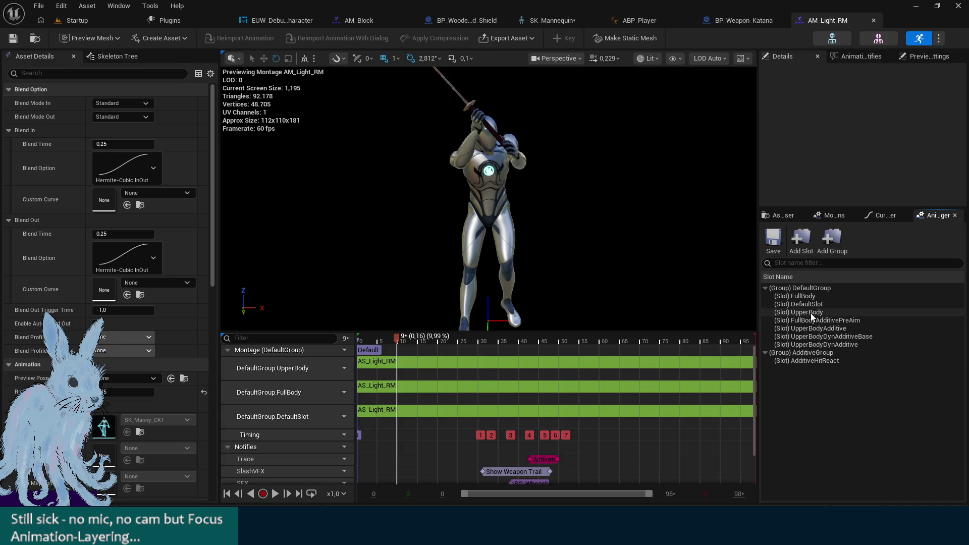
pyautogui.click(833, 39)
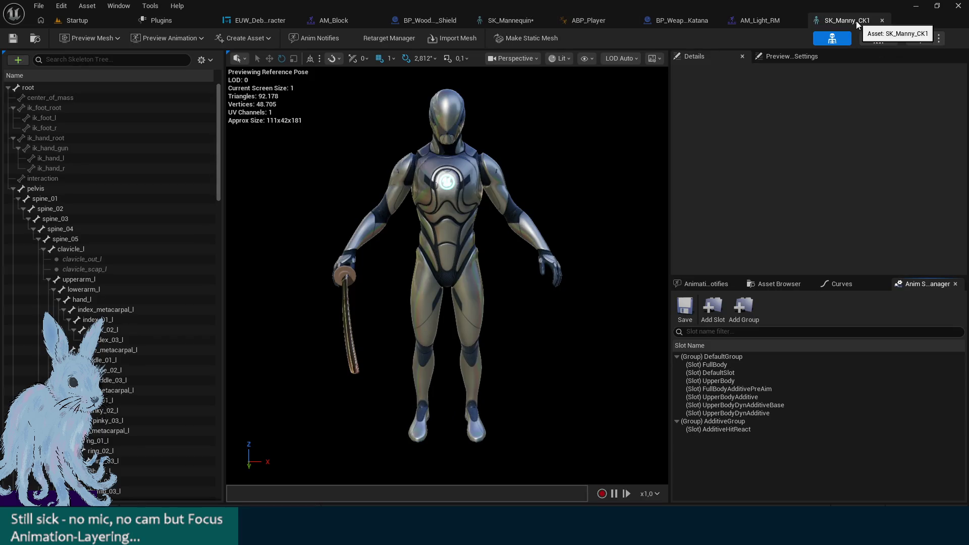
pyautogui.click(759, 22)
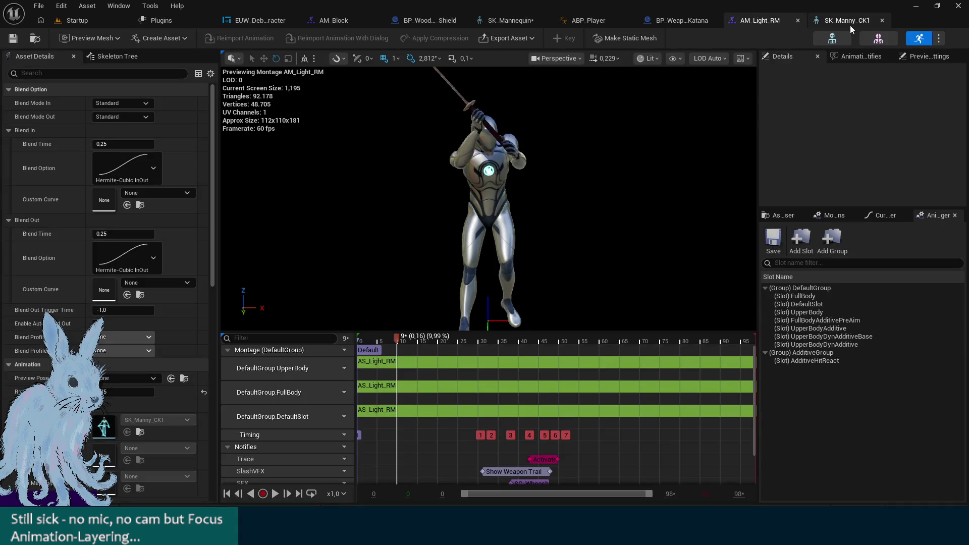
pyautogui.click(75, 20)
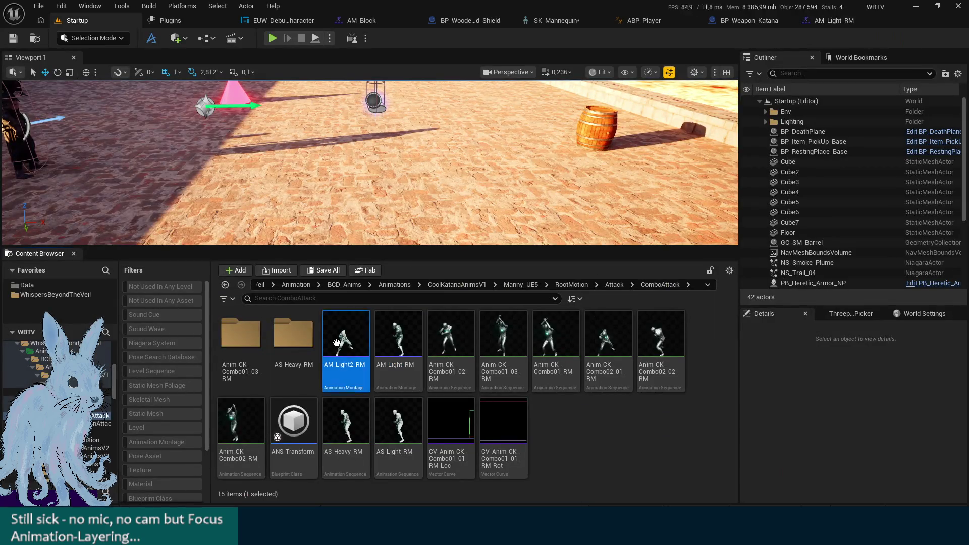
# Replace the skeleton of the ten selected ComboAttack animations with SK_Mannequin
pyautogui.click(337, 344)
pyautogui.keyDown('shift'); pyautogui.click(399, 422); pyautogui.keyUp('shift')
pyautogui.keyDown('ctrl'); pyautogui.click(293, 422); pyautogui.keyUp('ctrl')
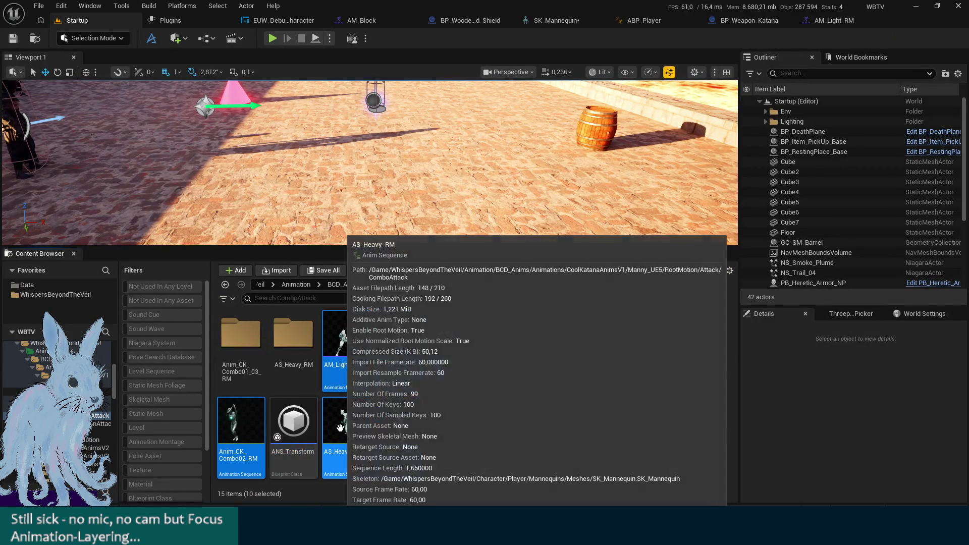
pyautogui.rightClick(389, 428)
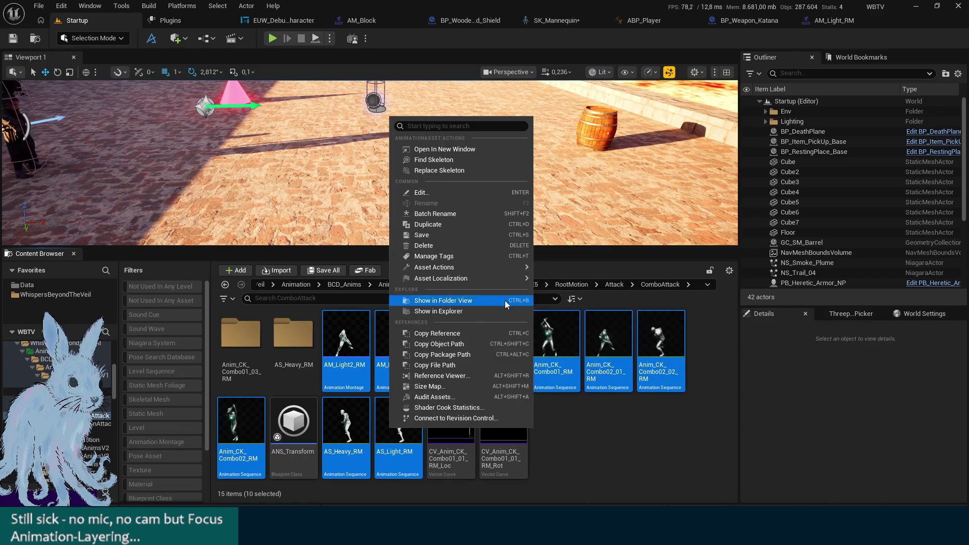
pyautogui.click(493, 170)
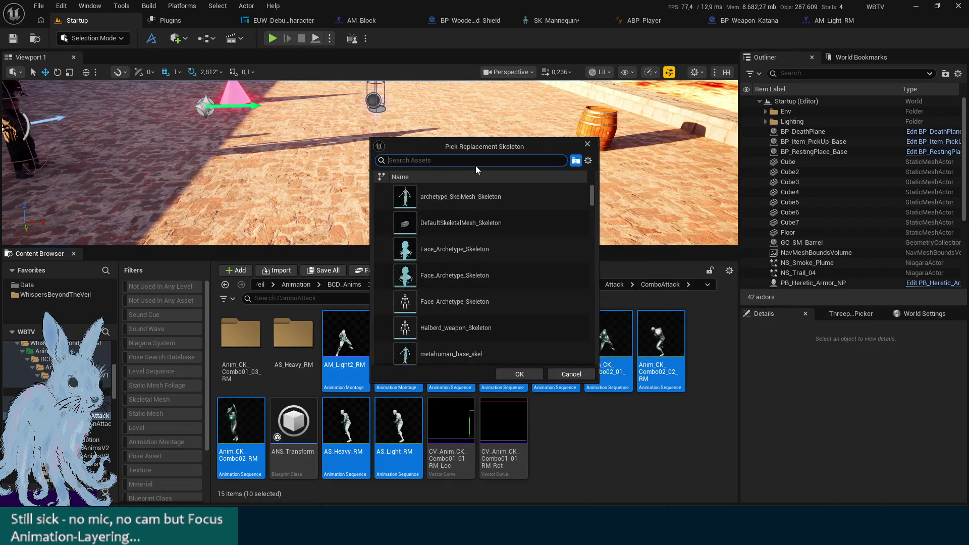
pyautogui.write('mannequin')
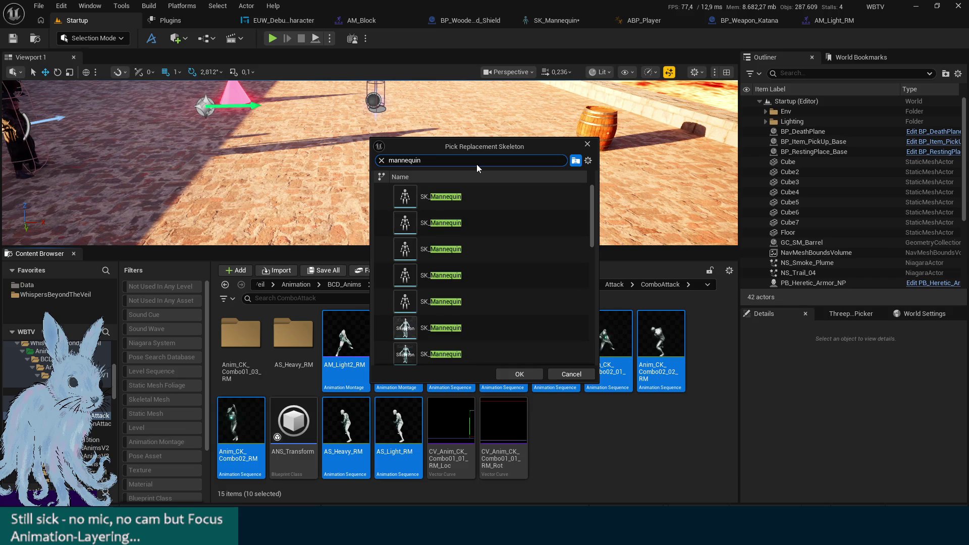
pyautogui.scroll(-3, 459, 237)
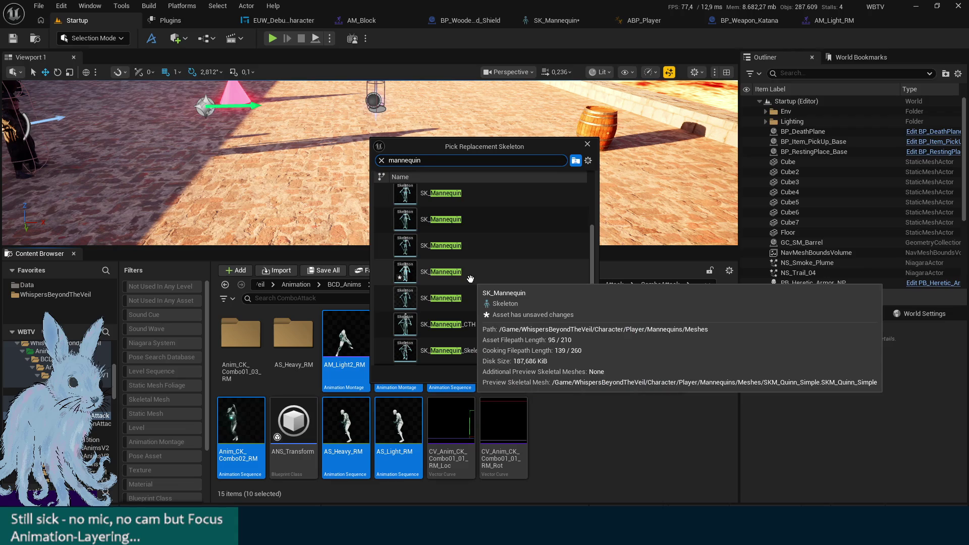
pyautogui.click(470, 279)
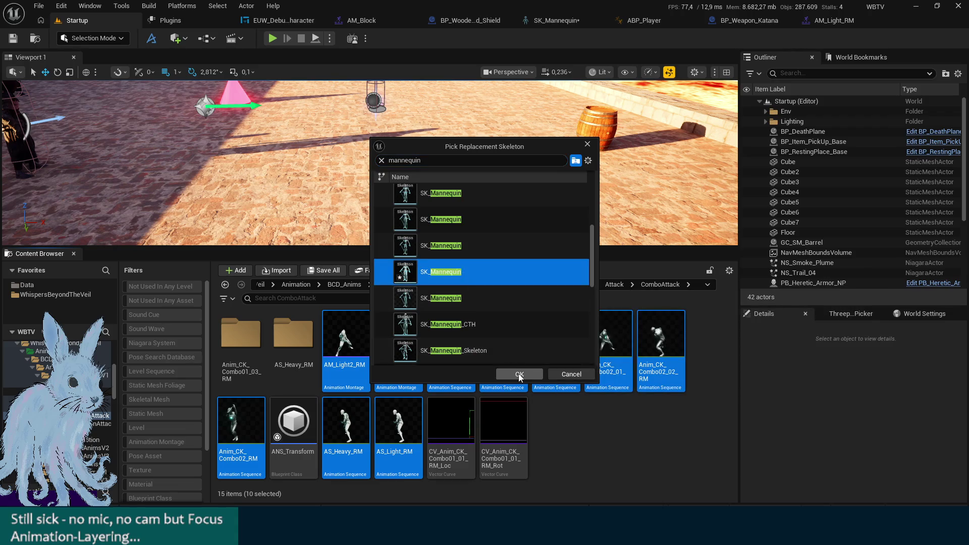
pyautogui.click(520, 374)
# Save all assets with Ctrl+Shift+S and run a quick play-in-editor test
pyautogui.hotkey('ctrl', 'shift', 's')
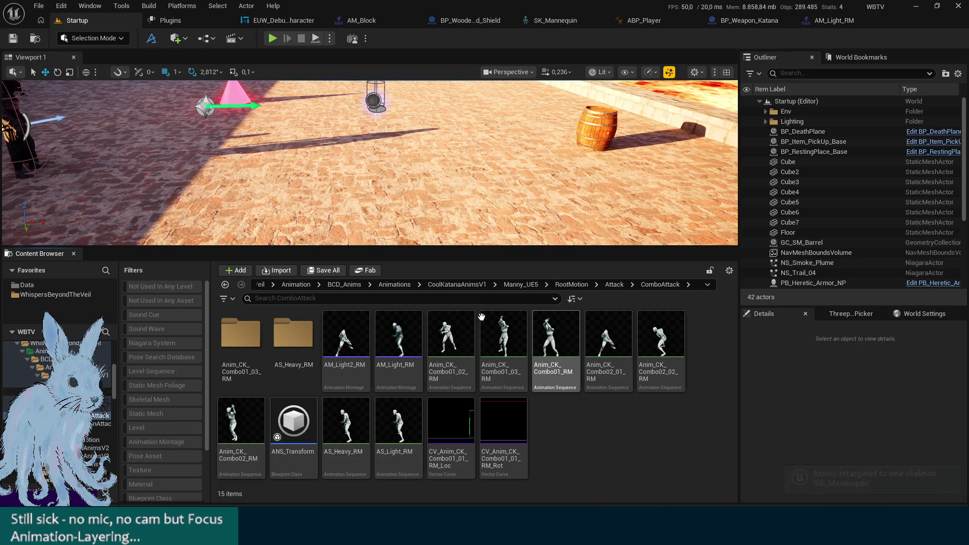
pyautogui.click(271, 39)
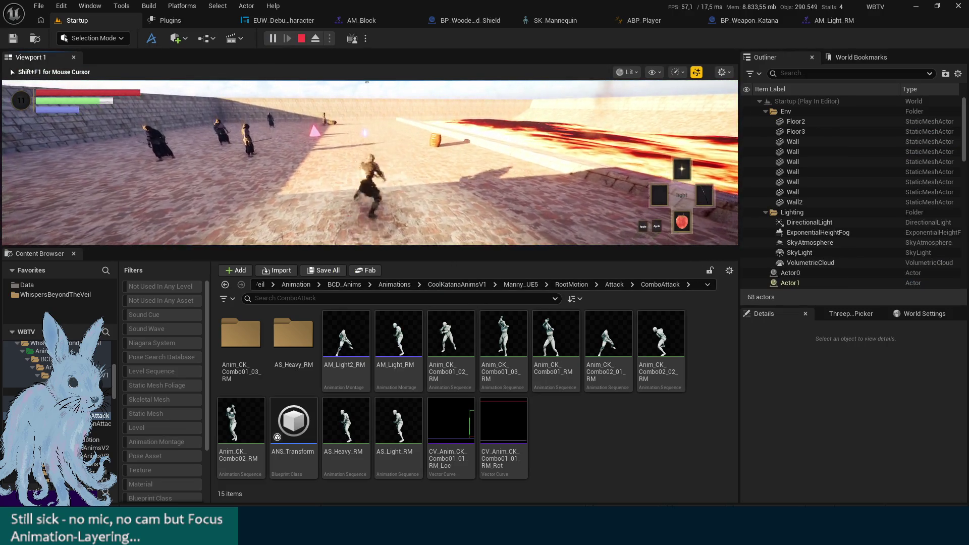
pyautogui.press('Escape')
pyautogui.click(833, 21)
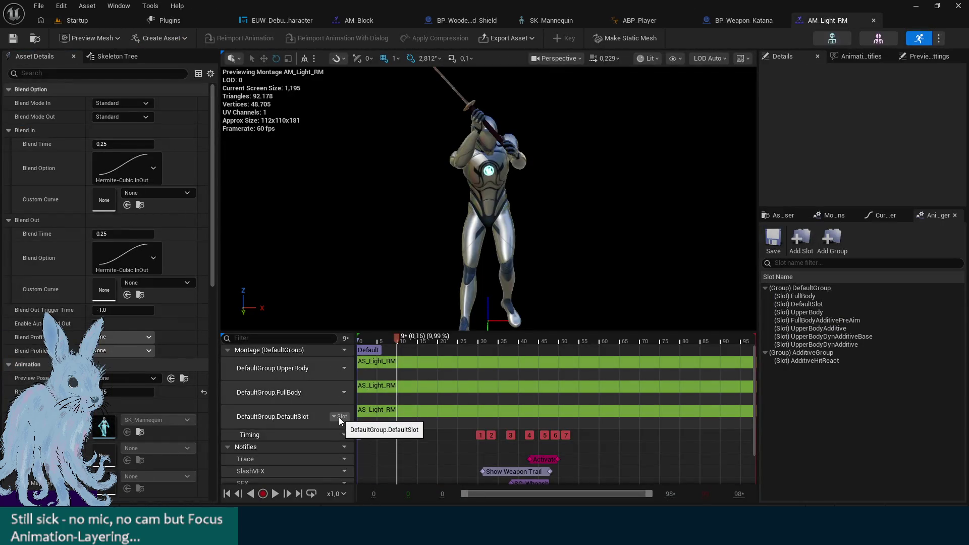
# Delete AM_Light_RM's FullBody slot track, leaving the DefaultSlot track unchanged
pyautogui.click(340, 393)
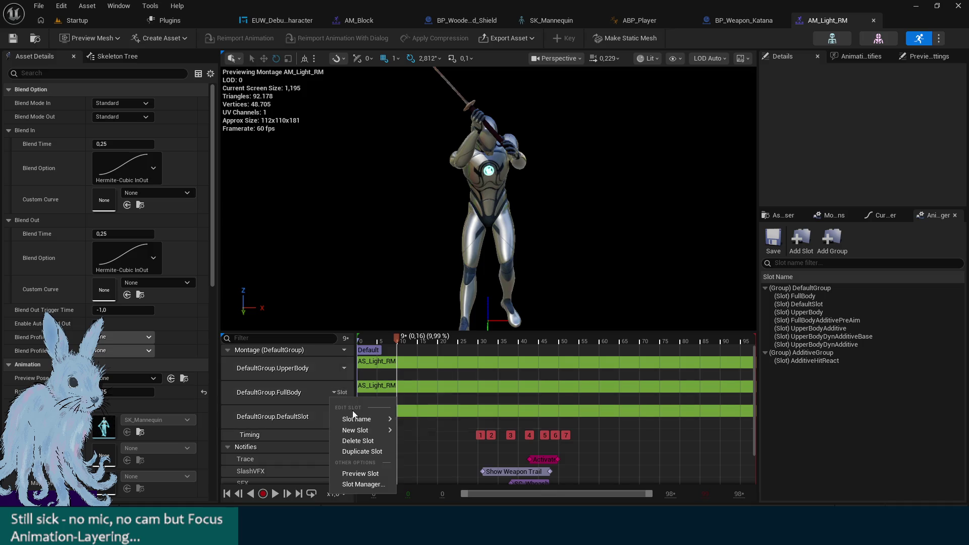
pyautogui.click(366, 441)
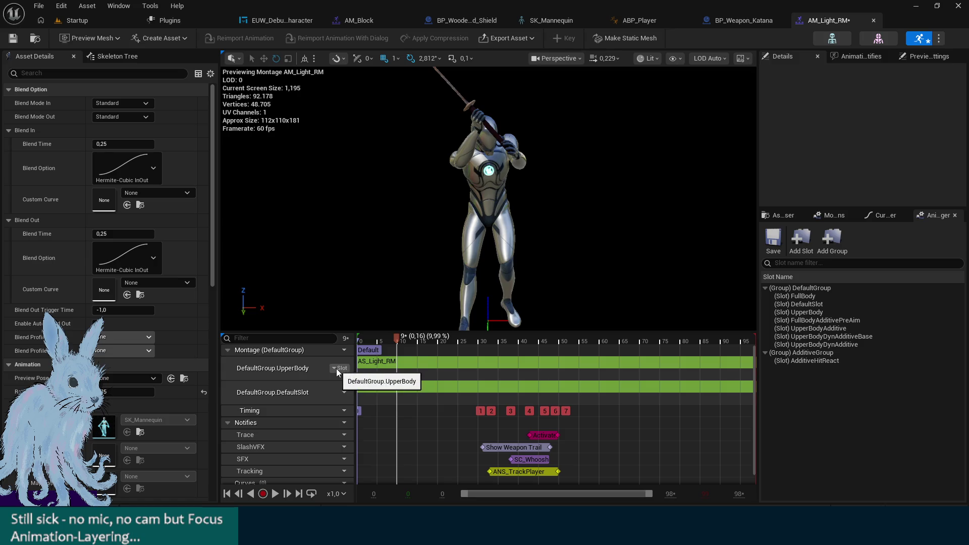
pyautogui.click(341, 394)
pyautogui.click(341, 393)
pyautogui.click(341, 394)
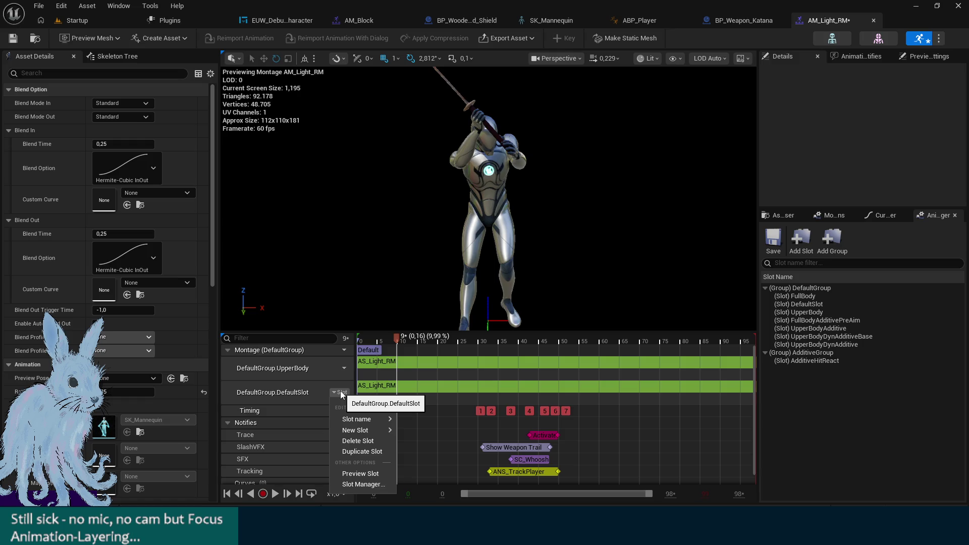
pyautogui.click(341, 393)
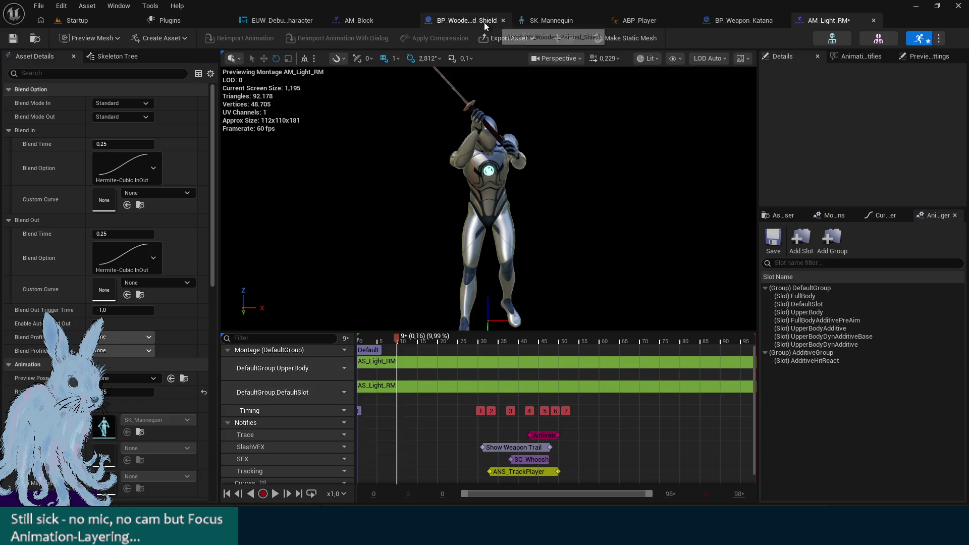
# Change the ABP_Player slot node's Slot Name to DefaultGroup.DefaultSlot
pyautogui.click(637, 20)
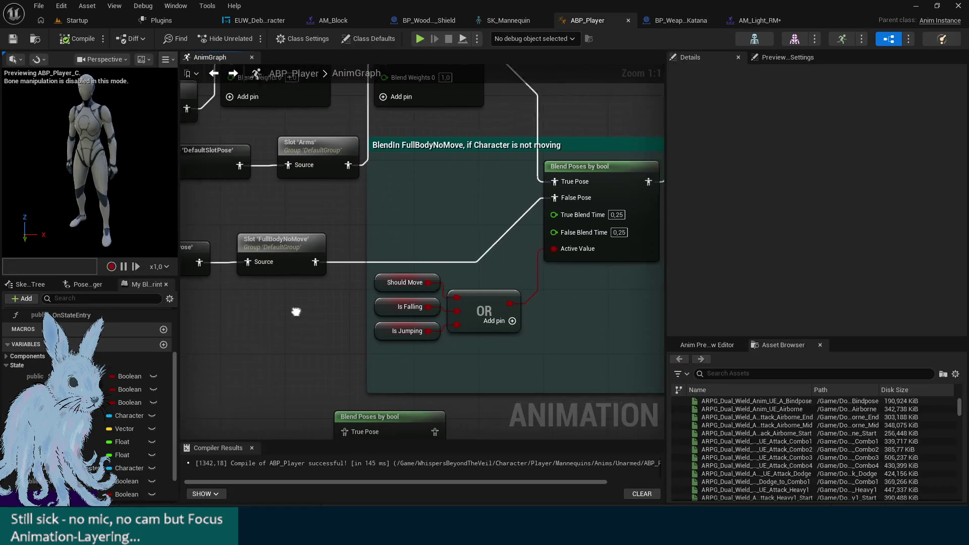
pyautogui.moveTo(344, 277); pyautogui.dragTo(388, 280)
pyautogui.click(414, 251)
pyautogui.click(903, 104)
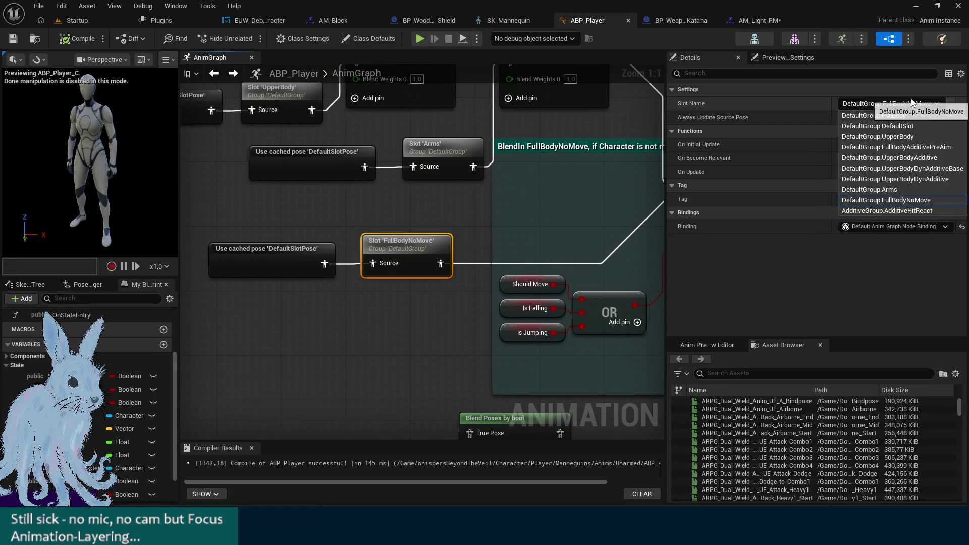
pyautogui.click(926, 125)
pyautogui.click(385, 318)
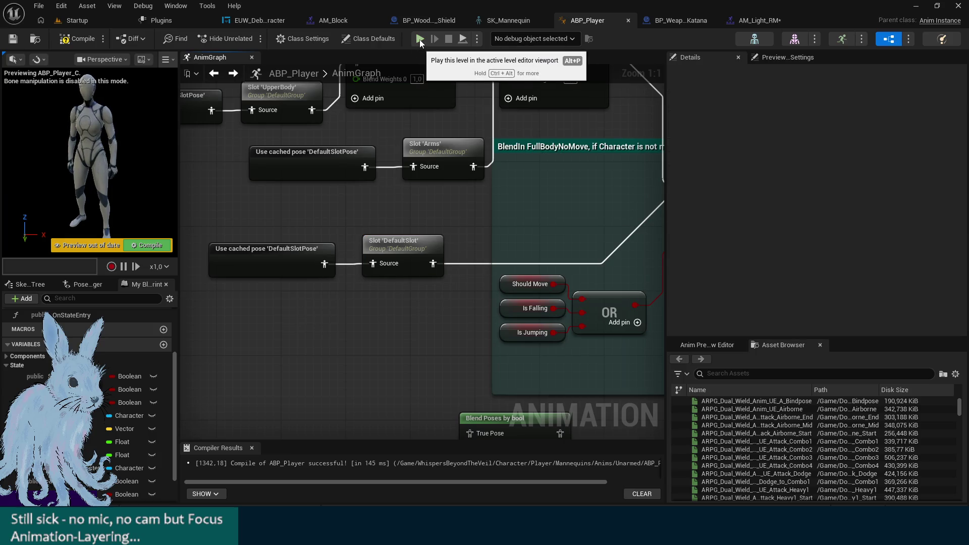
# Rewire the blend's False Pose so it bypasses the DefaultSlot node, and move that node down
pyautogui.moveTo(458, 232); pyautogui.dragTo(356, 234)
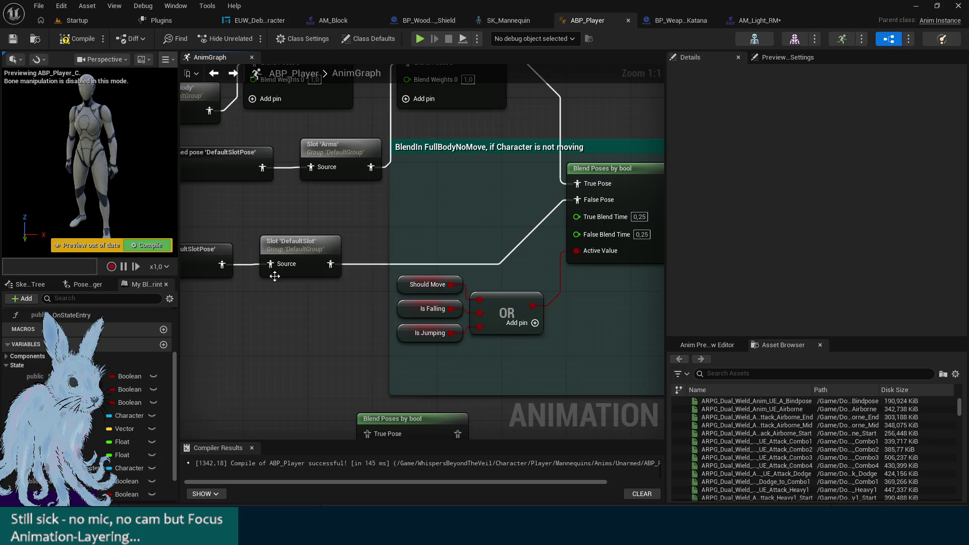
pyautogui.moveTo(566, 200); pyautogui.dragTo(564, 204)
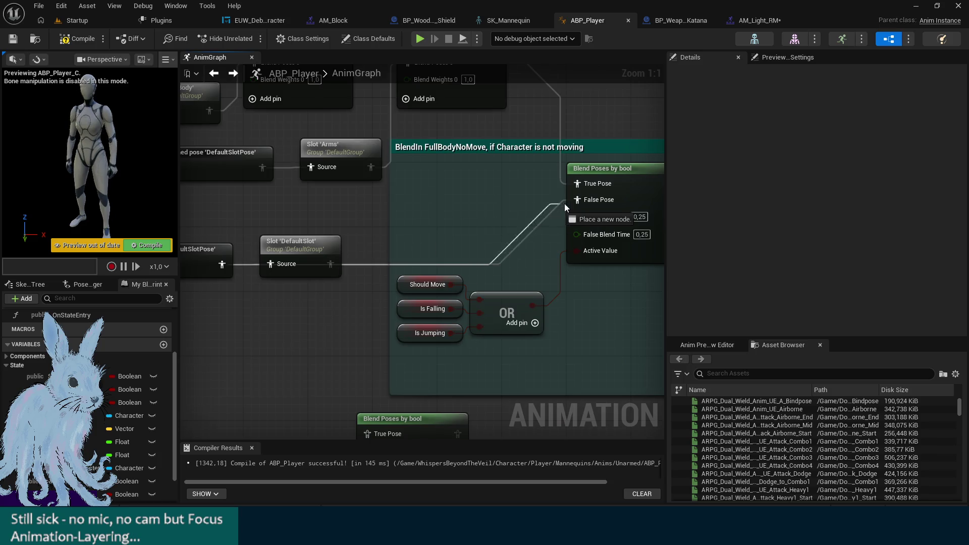
pyautogui.click(298, 246)
pyautogui.moveTo(298, 246); pyautogui.dragTo(301, 298)
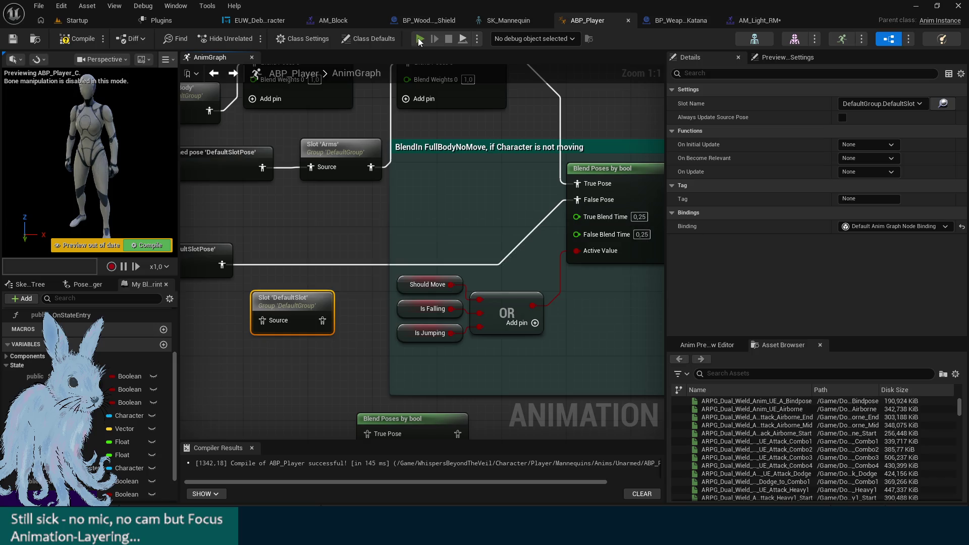
pyautogui.hotkey('alt', 'p')
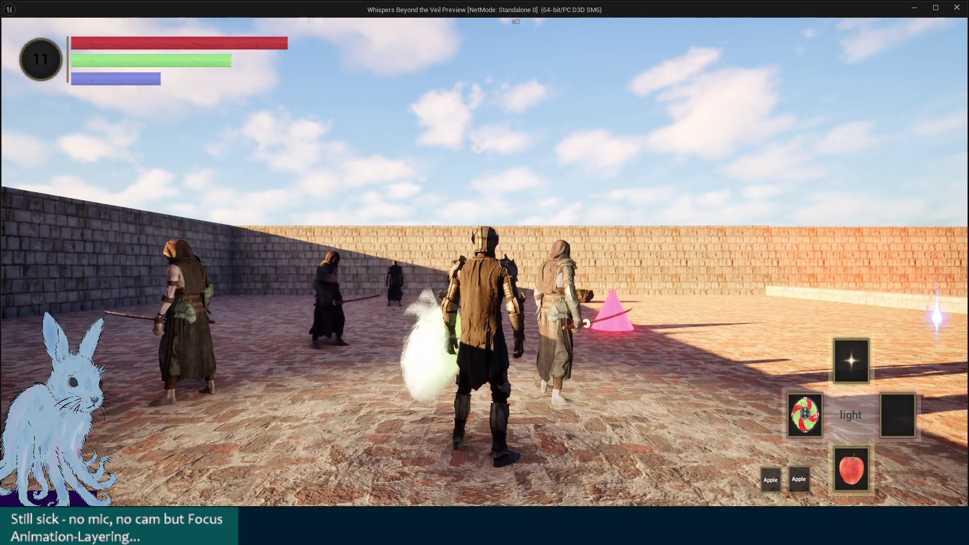
# Test blocking with Q, then switch AM_Block's FullBodyNoMove track to DefaultSlot
pyautogui.press('q')
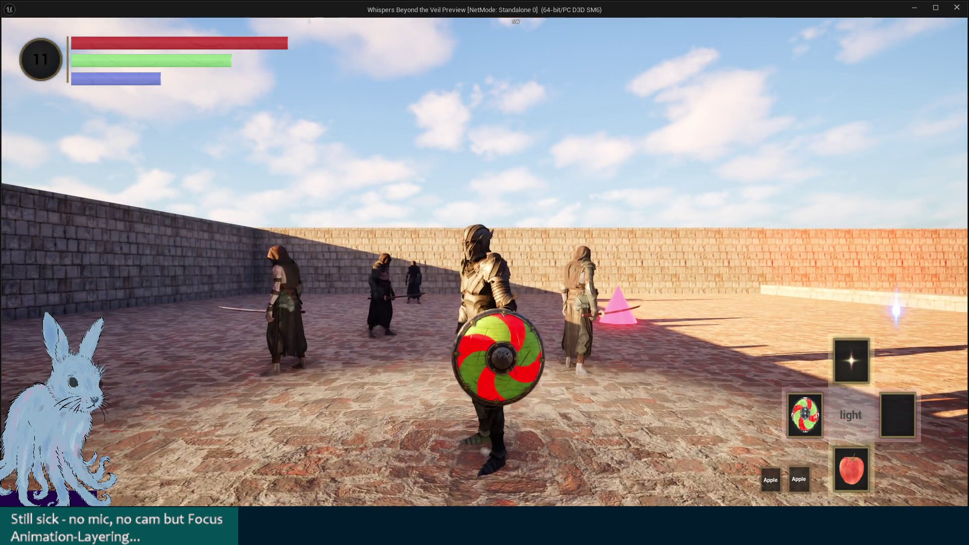
pyautogui.press('Escape')
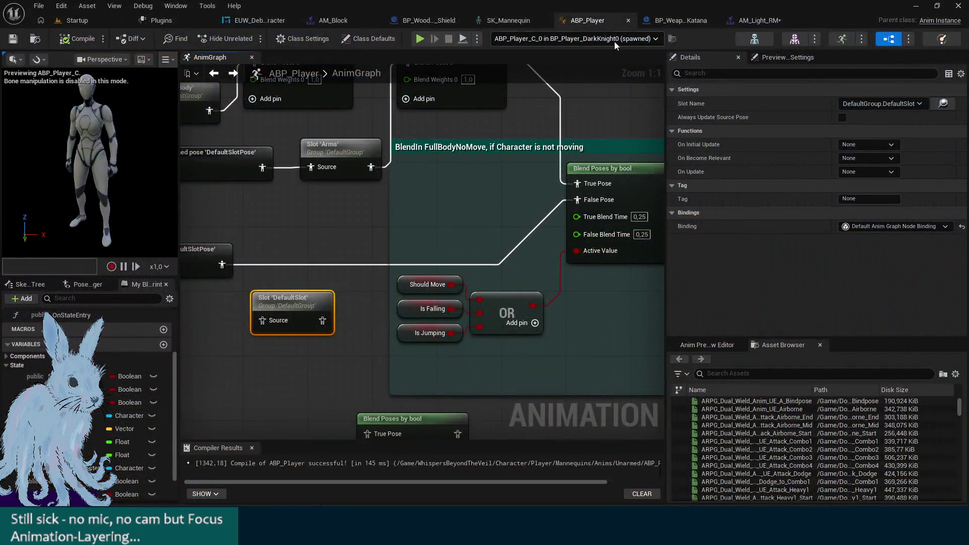
pyautogui.click(333, 20)
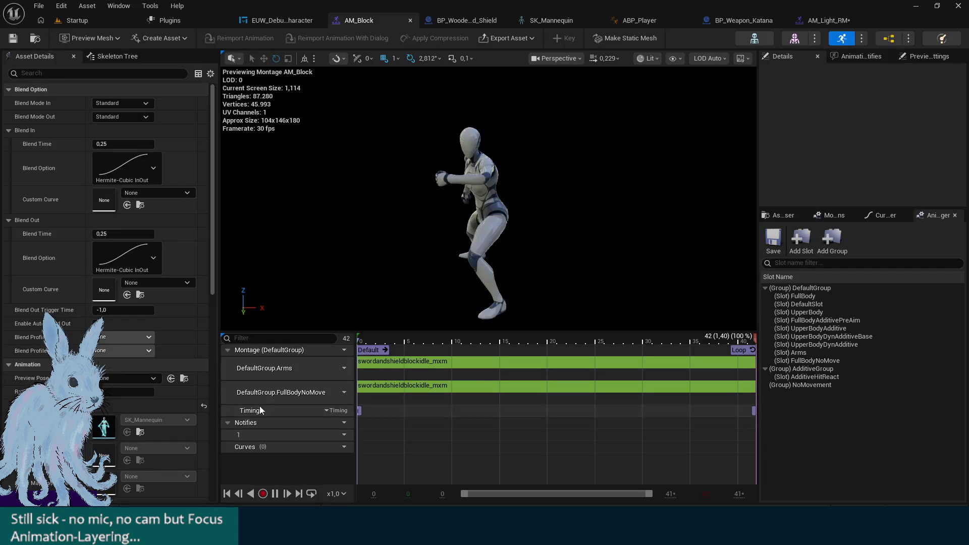
pyautogui.click(338, 394)
pyautogui.moveTo(370, 423)
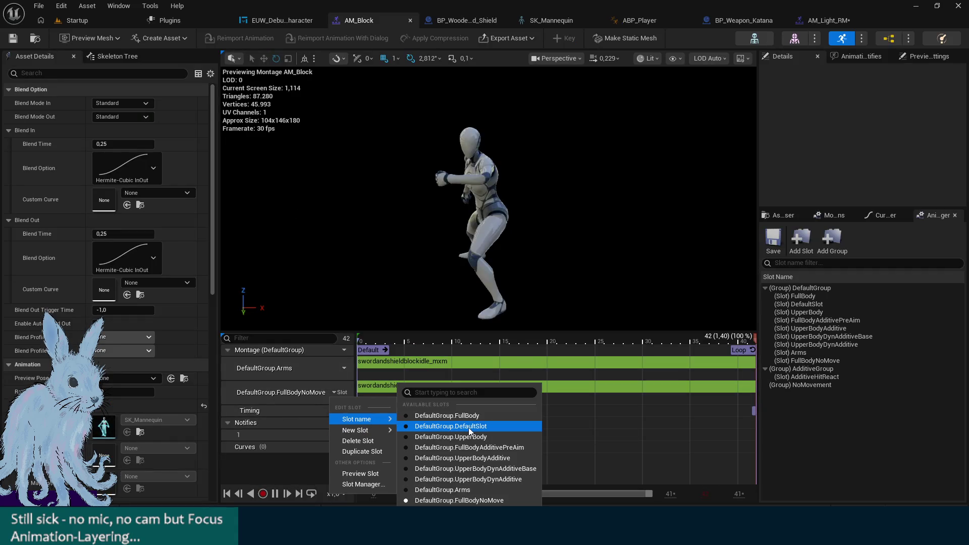
pyautogui.click(474, 430)
# Play the level again, walking forward with W while blocking, then stop and reopen AM_Block
pyautogui.click(77, 20)
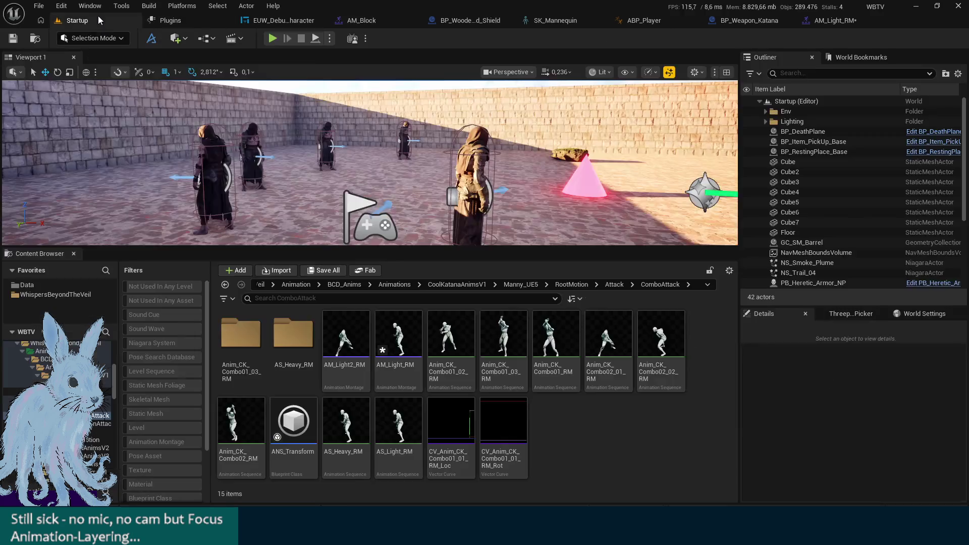
pyautogui.hotkey('alt', 'p')
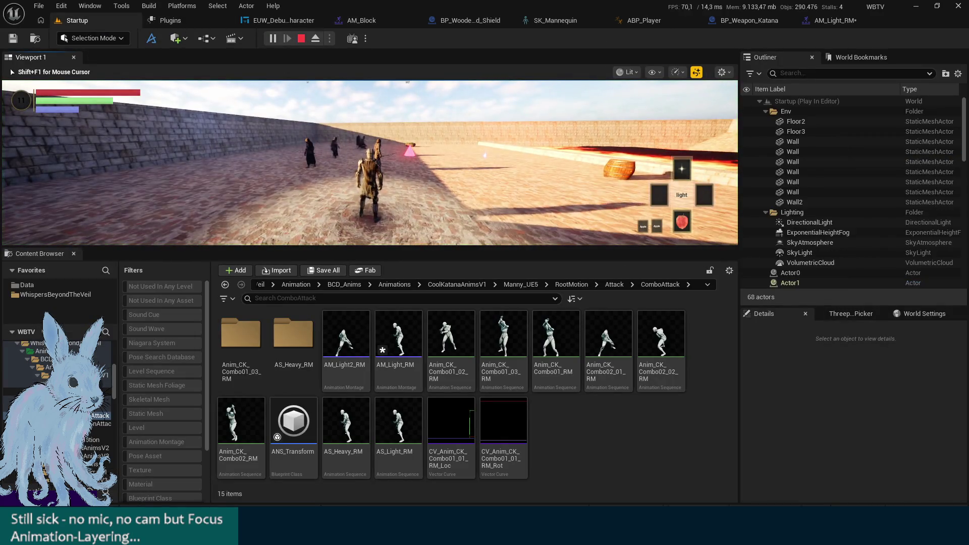
pyautogui.press('w')
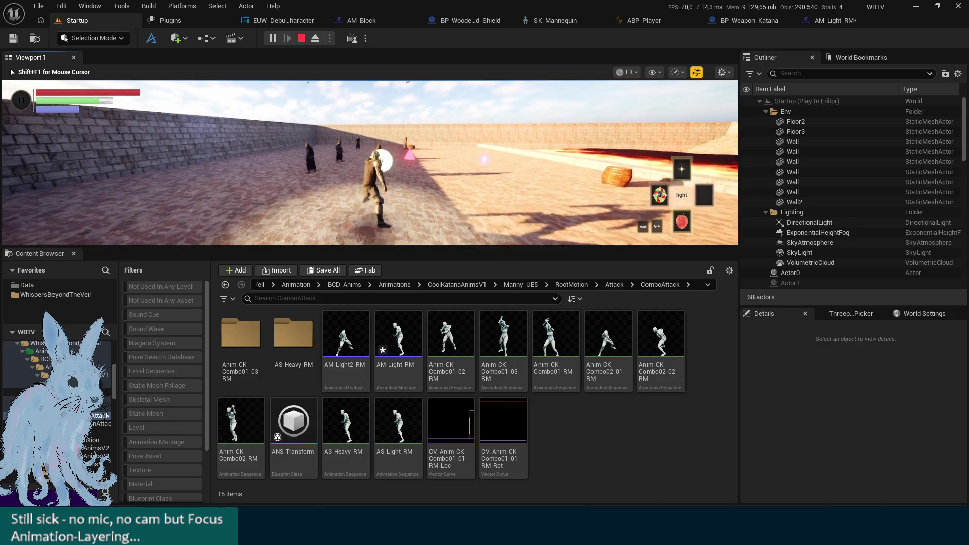
pyautogui.press('w')
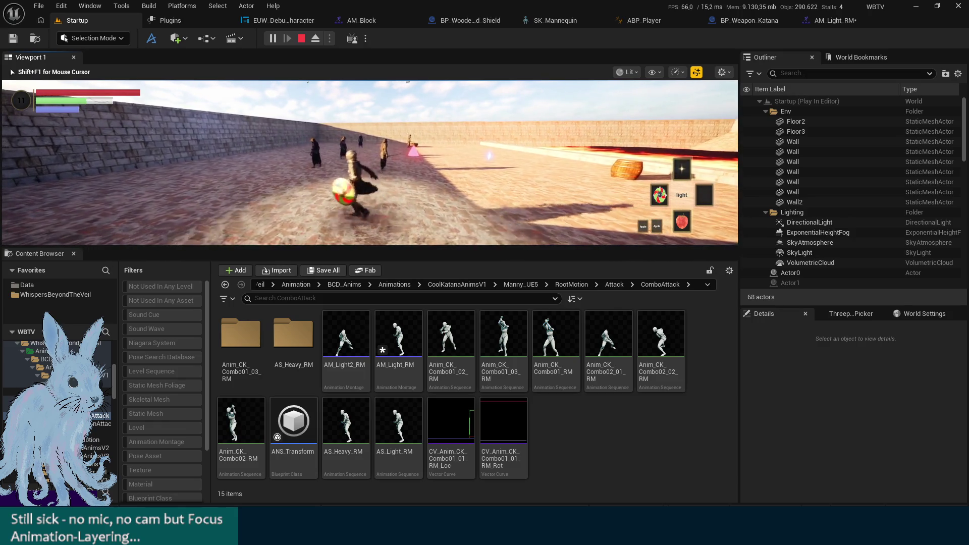
pyautogui.press('Escape')
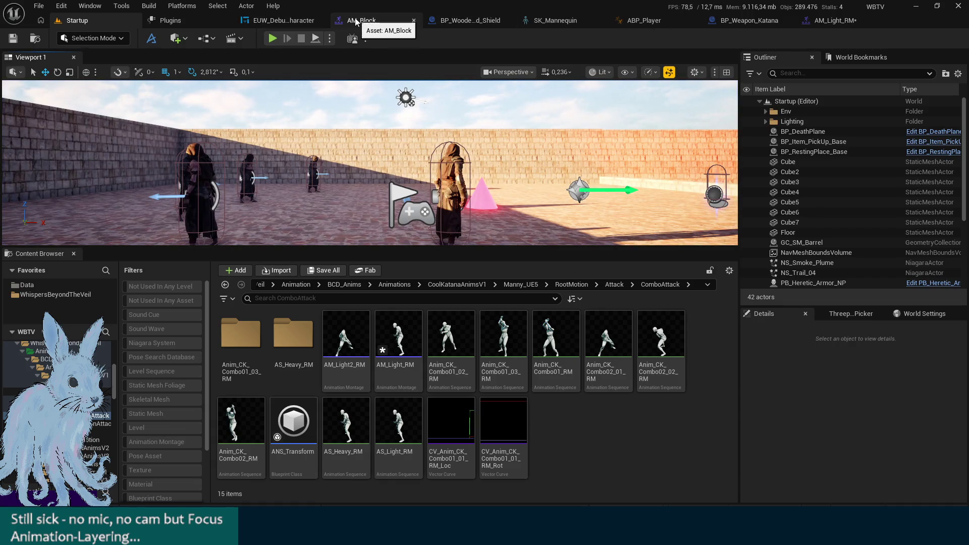
pyautogui.click(383, 20)
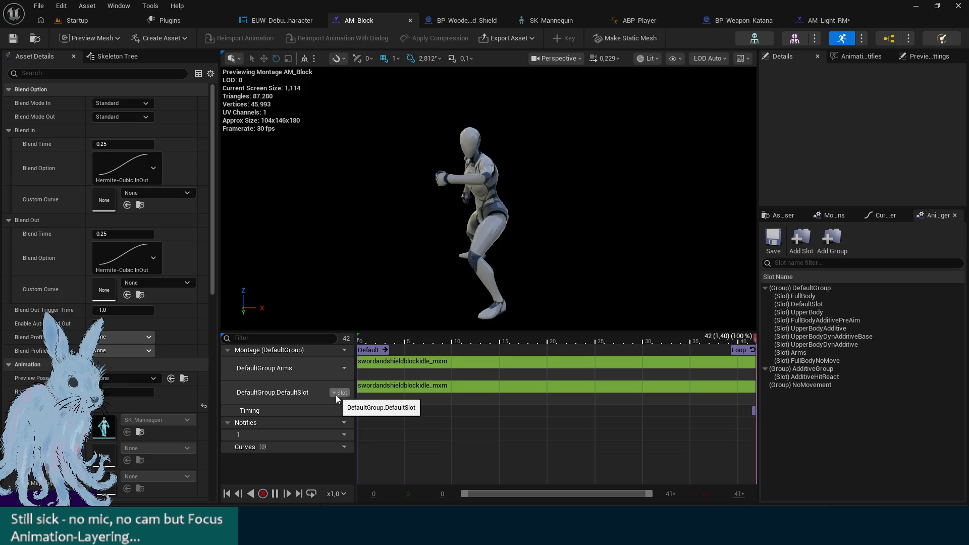
# Set AM_Block's second track slot to FullBodyNoMove and save the montage
pyautogui.click(337, 396)
pyautogui.moveTo(378, 434)
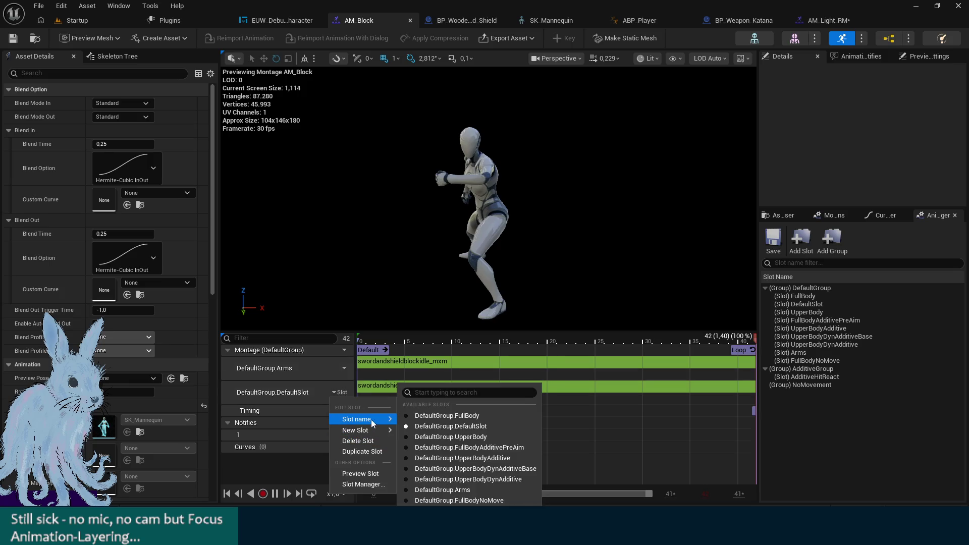
pyautogui.click(433, 500)
pyautogui.hotkey('ctrl', 's')
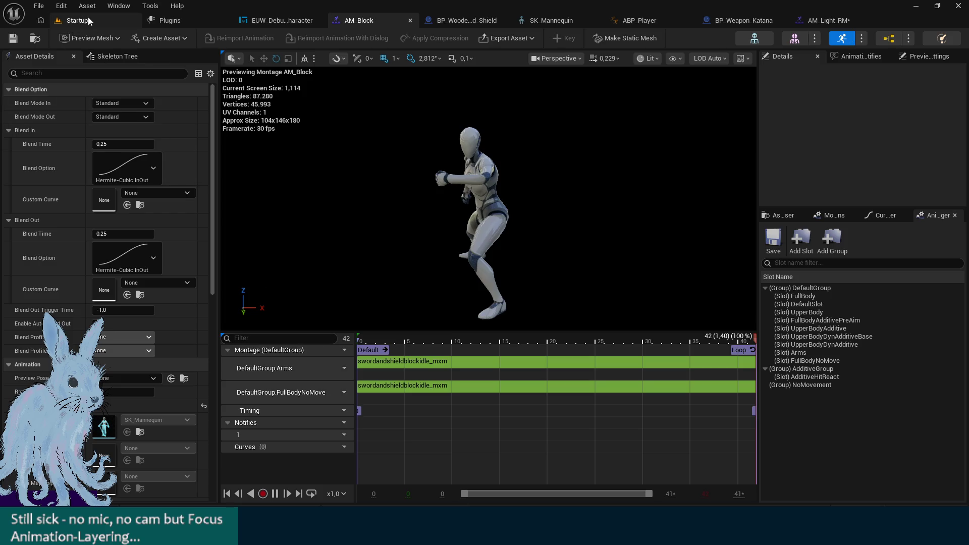
# In ABP_Player, switch the slot node to FullBodyNoMove, wire it into the blend's False Pose, and save
pyautogui.click(637, 21)
pyautogui.moveTo(286, 298)
pyautogui.mouseDown()
pyautogui.moveTo(302, 253)
pyautogui.moveTo(317, 252)
pyautogui.mouseUp()
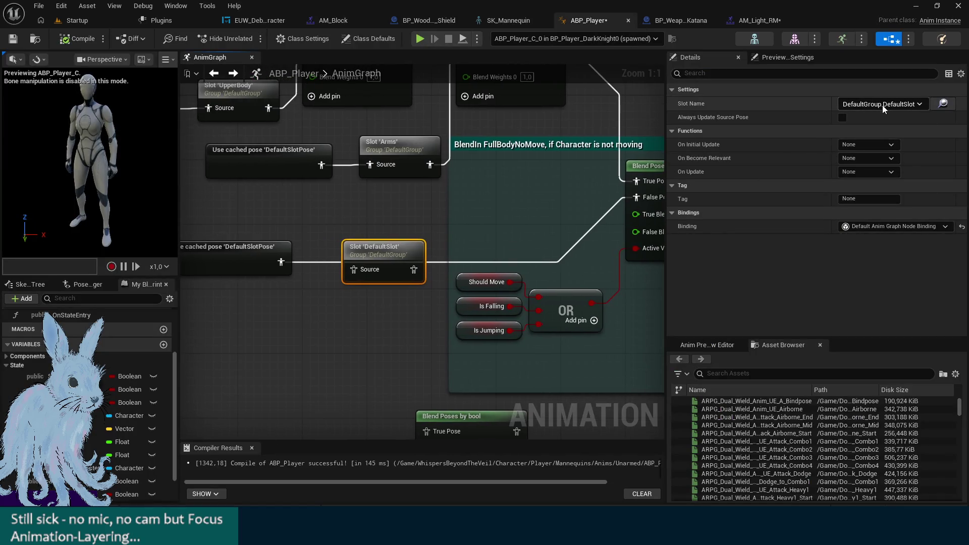
pyautogui.click(882, 103)
pyautogui.click(923, 202)
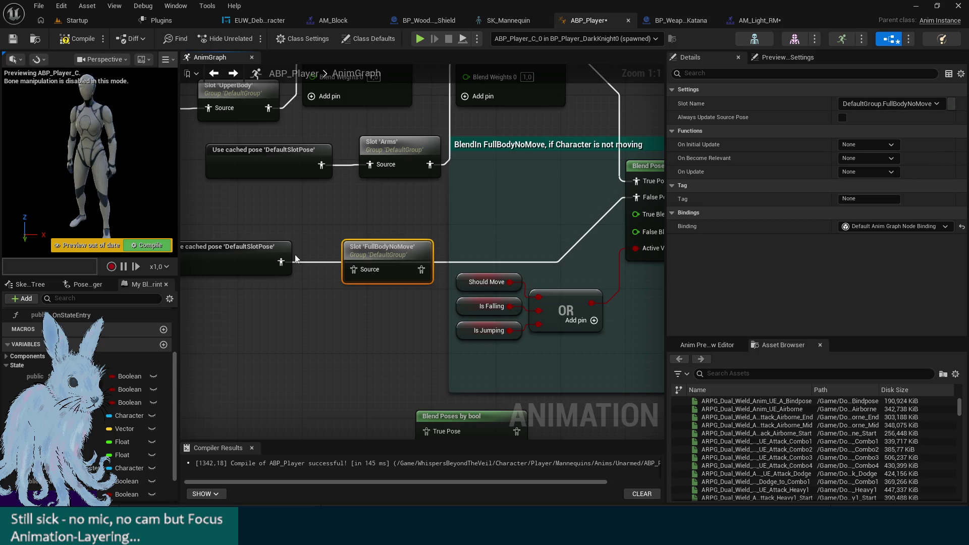
pyautogui.moveTo(418, 269); pyautogui.dragTo(628, 201)
pyautogui.moveTo(394, 246); pyautogui.dragTo(394, 239)
pyautogui.hotkey('ctrl', 's')
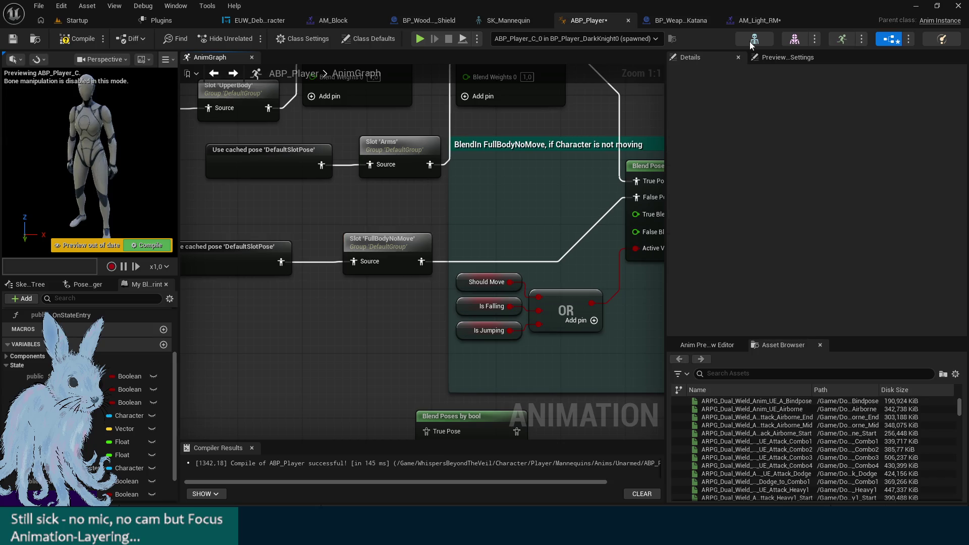
pyautogui.click(760, 20)
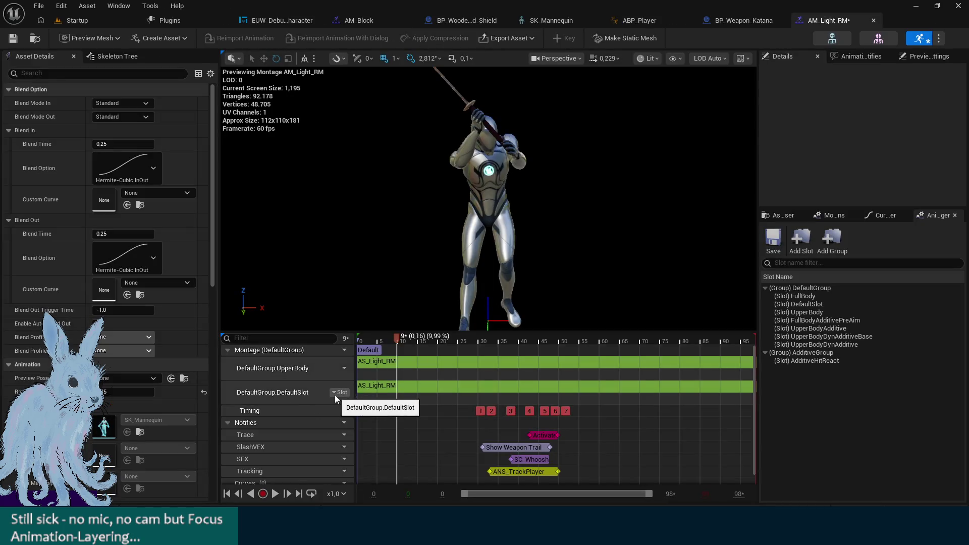
# Assign DefaultGroup.FullBodyNoMove to AM_Light_RM's DefaultSlot track
pyautogui.click(334, 394)
pyautogui.click(337, 368)
pyautogui.click(338, 368)
pyautogui.click(338, 393)
pyautogui.moveTo(359, 420)
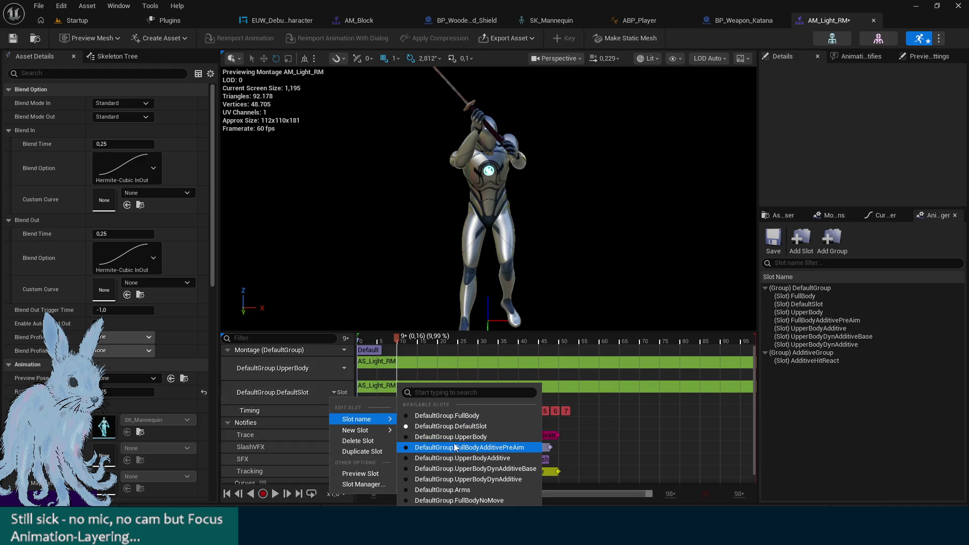
pyautogui.click(457, 500)
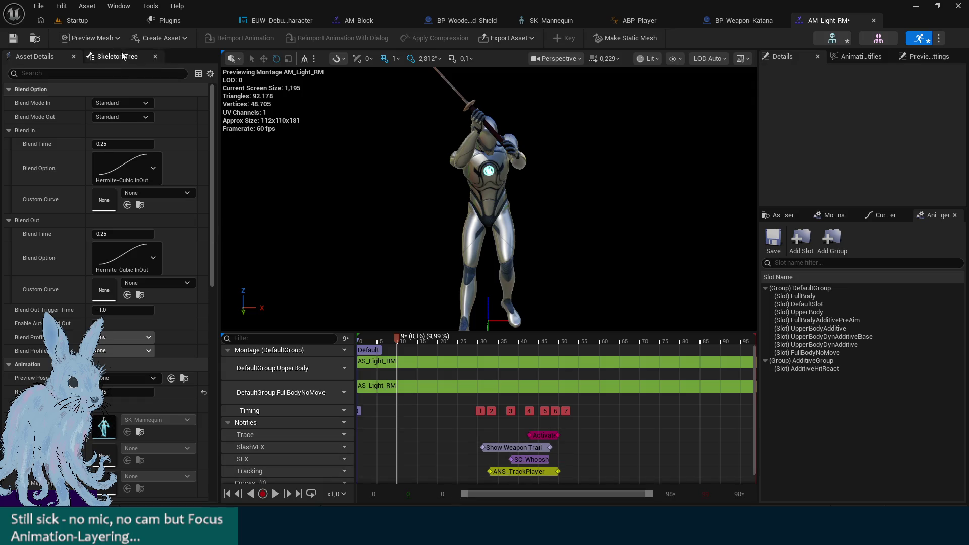
# Play-test the Startup level, then stop the session
pyautogui.click(51, 21)
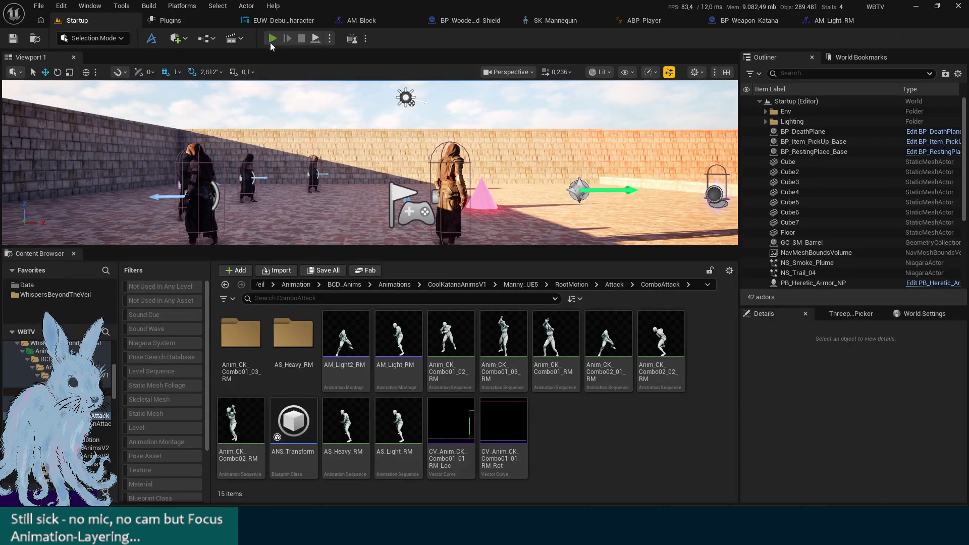
pyautogui.click(272, 39)
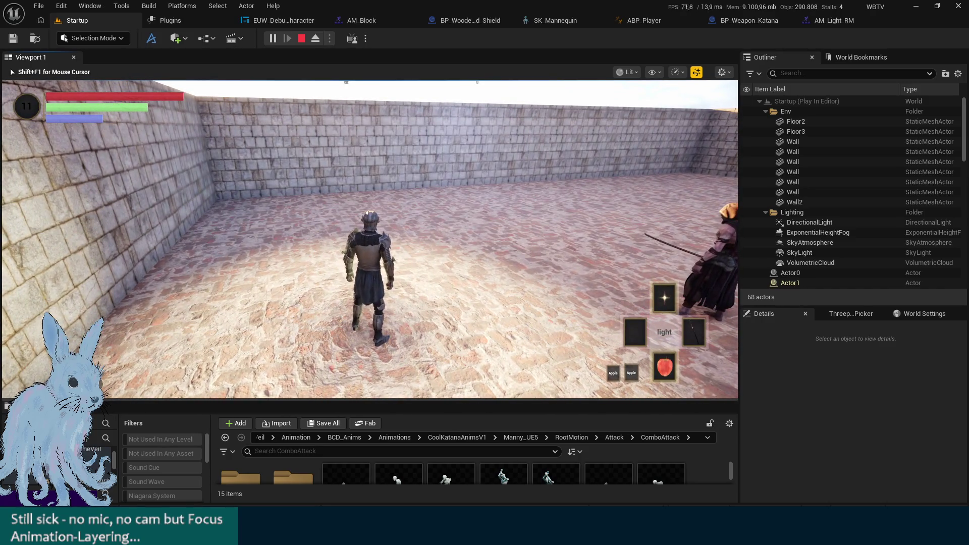
pyautogui.press('Escape')
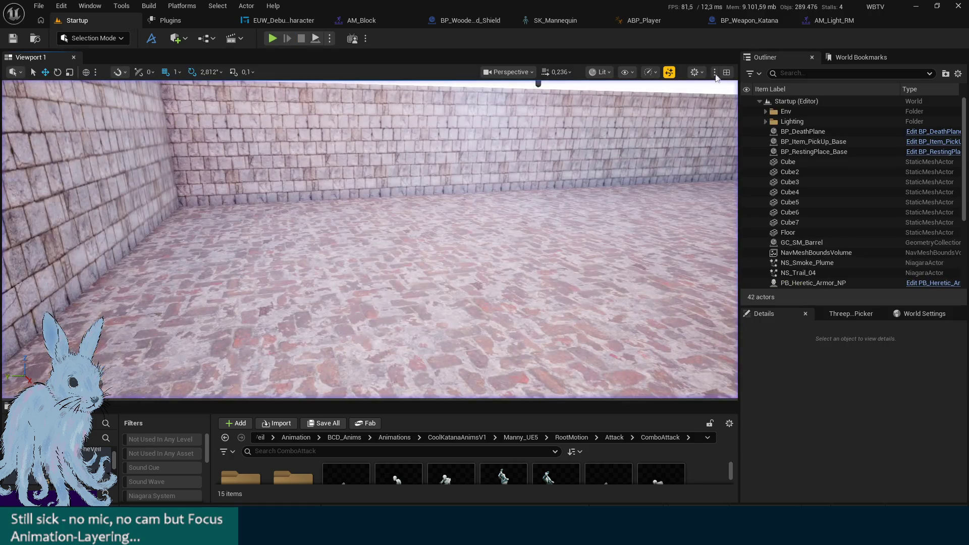
# Assign DefaultGroup.Arms to AM_Light_RM's UpperBody track
pyautogui.click(833, 21)
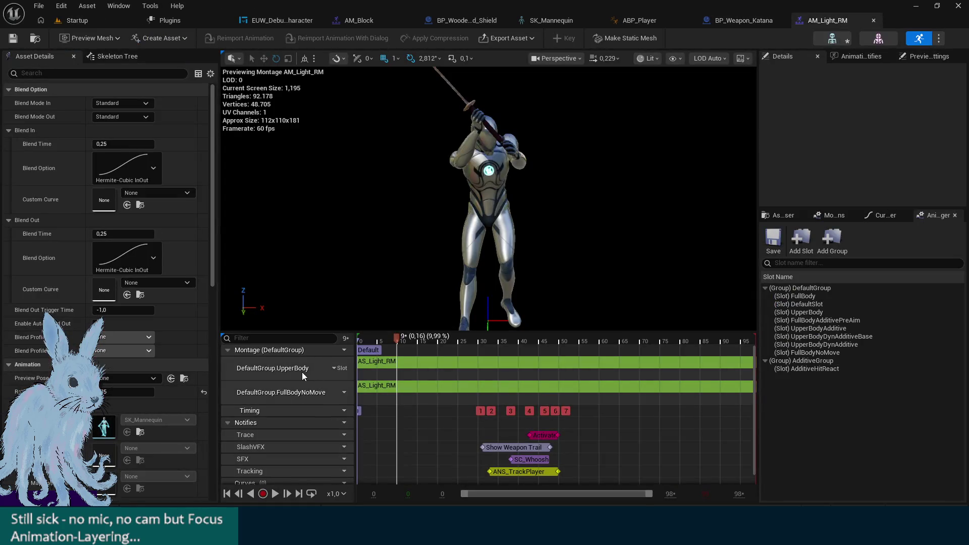
pyautogui.click(339, 369)
pyautogui.moveTo(376, 400)
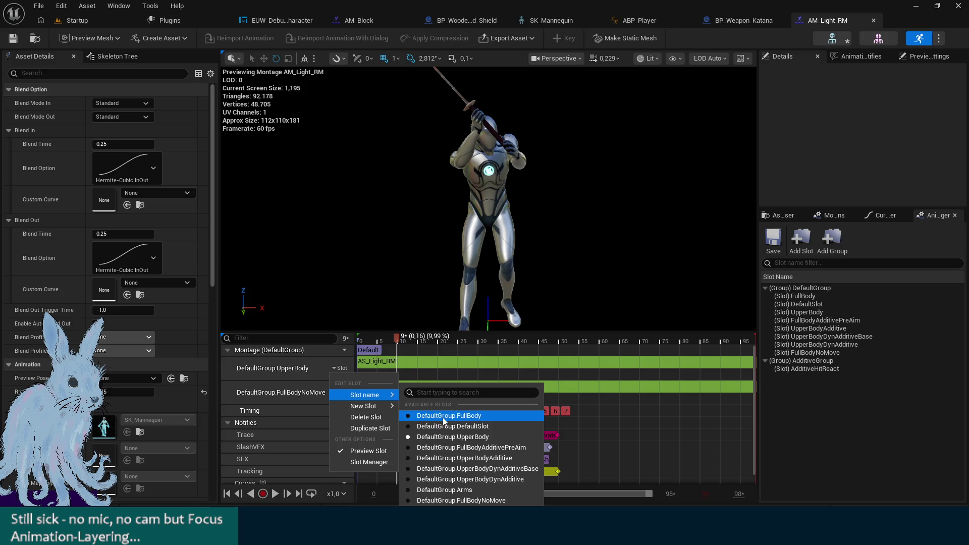
pyautogui.click(444, 490)
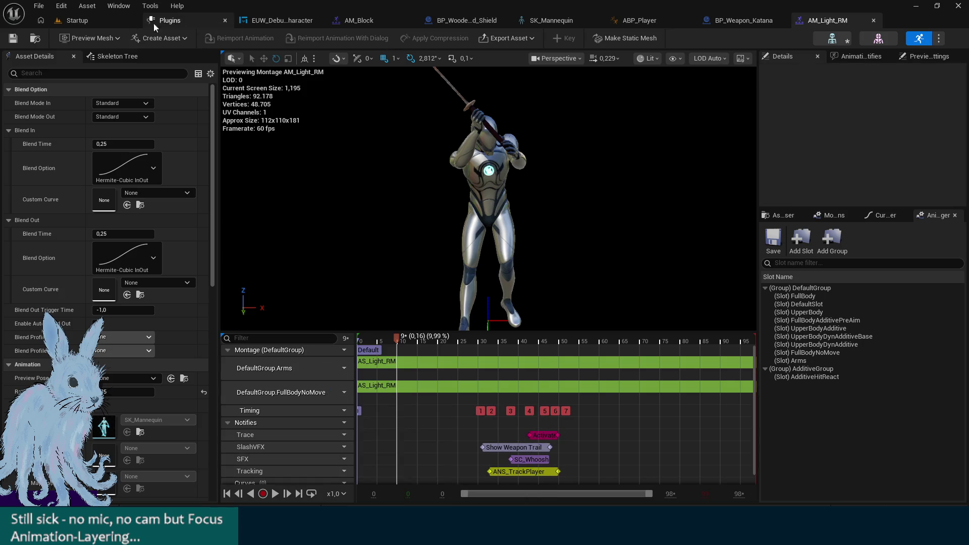
# Play-test the Startup level, running around and swinging katana light attacks, then stop
pyautogui.hotkey('ctrl', 'Tab')
pyautogui.click(272, 40)
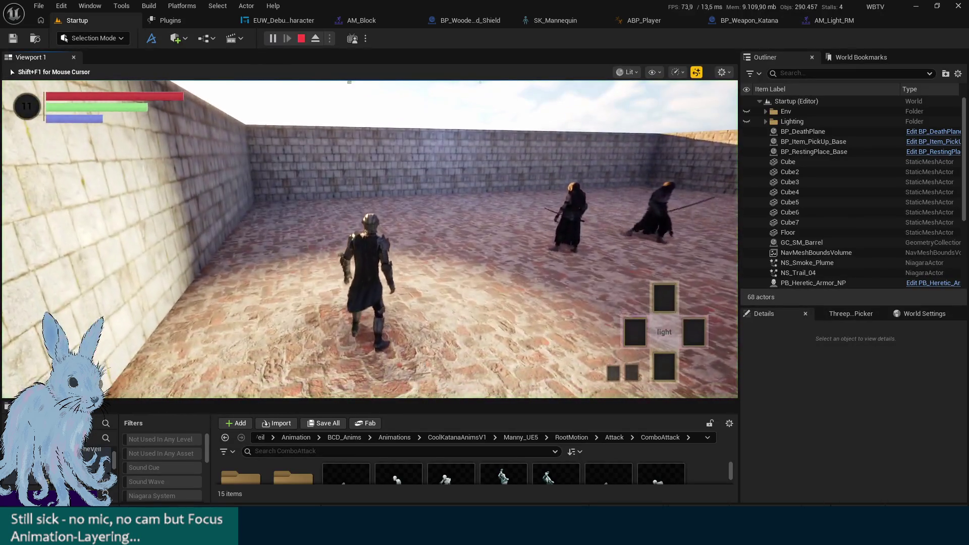
pyautogui.press('w')
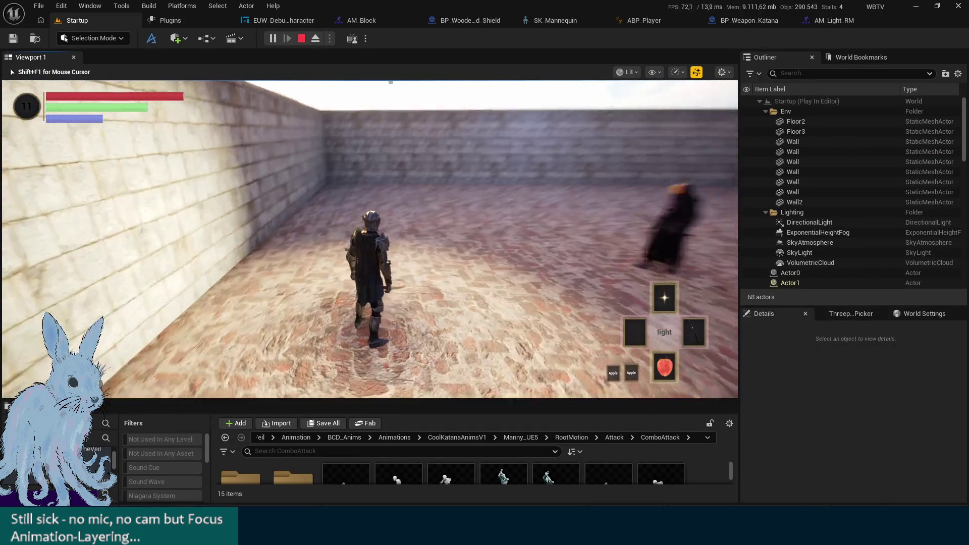
pyautogui.click(370, 239)
pyautogui.press('w')
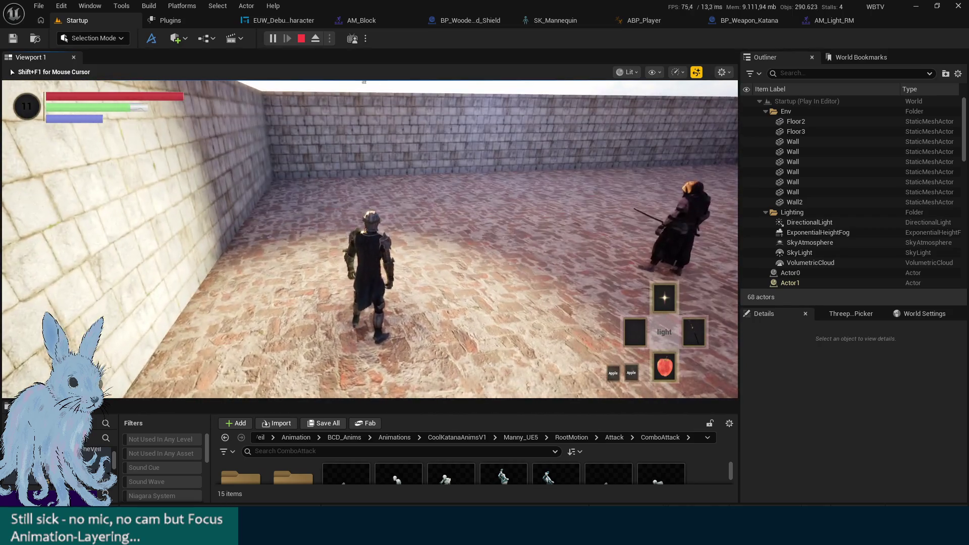
pyautogui.press('w')
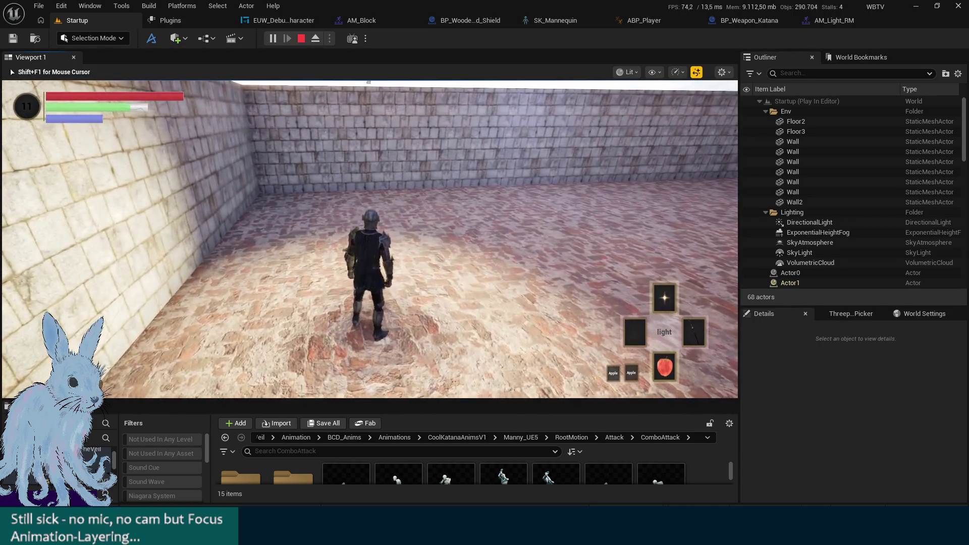
pyautogui.press('w')
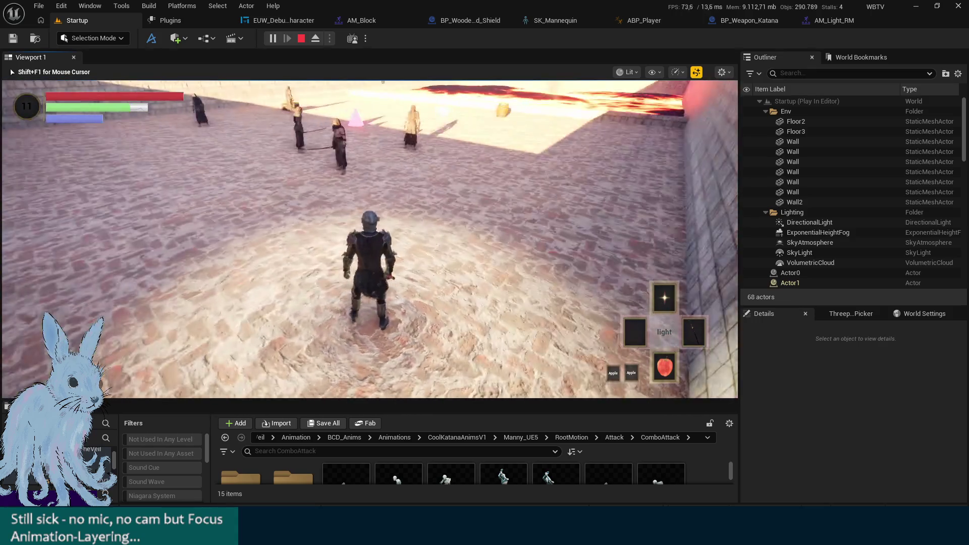
pyautogui.press('w')
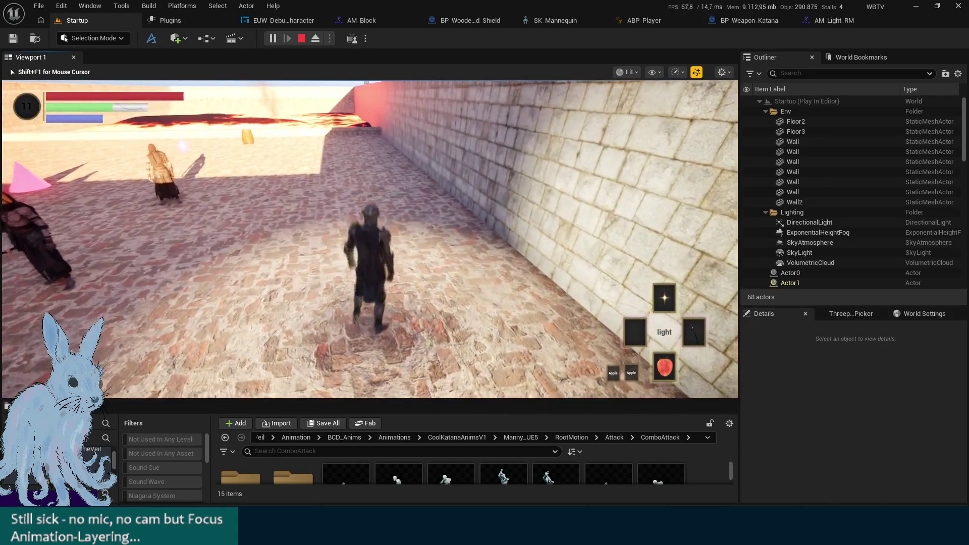
pyautogui.press('w')
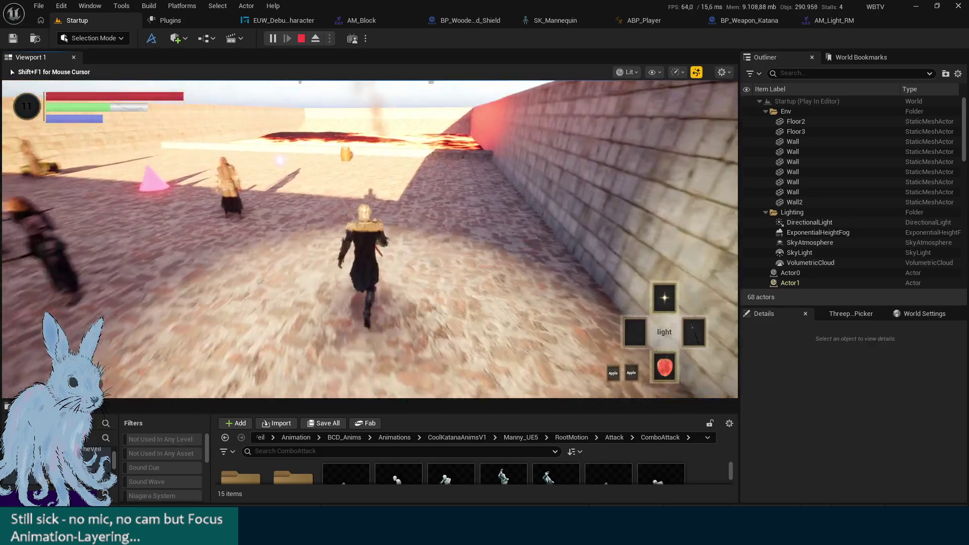
pyautogui.press('w')
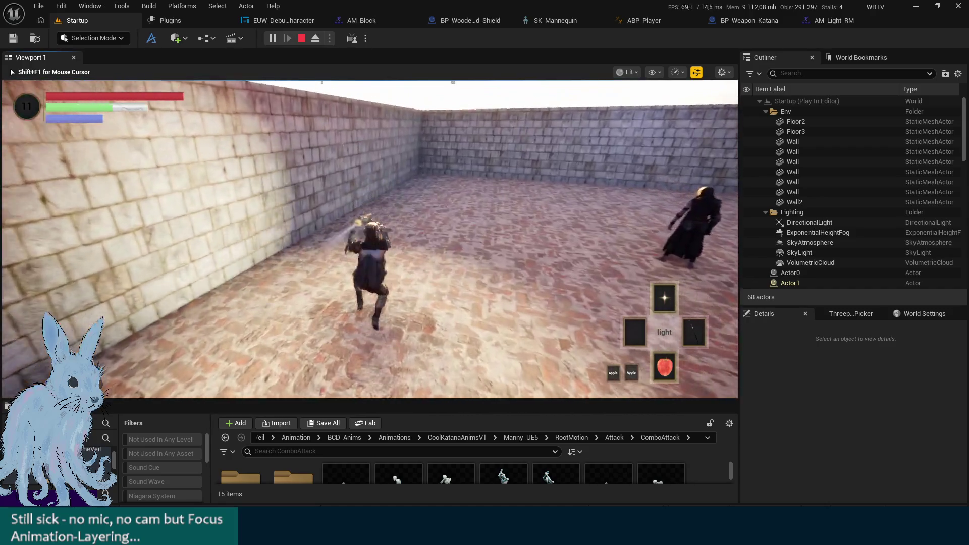
pyautogui.press('space')
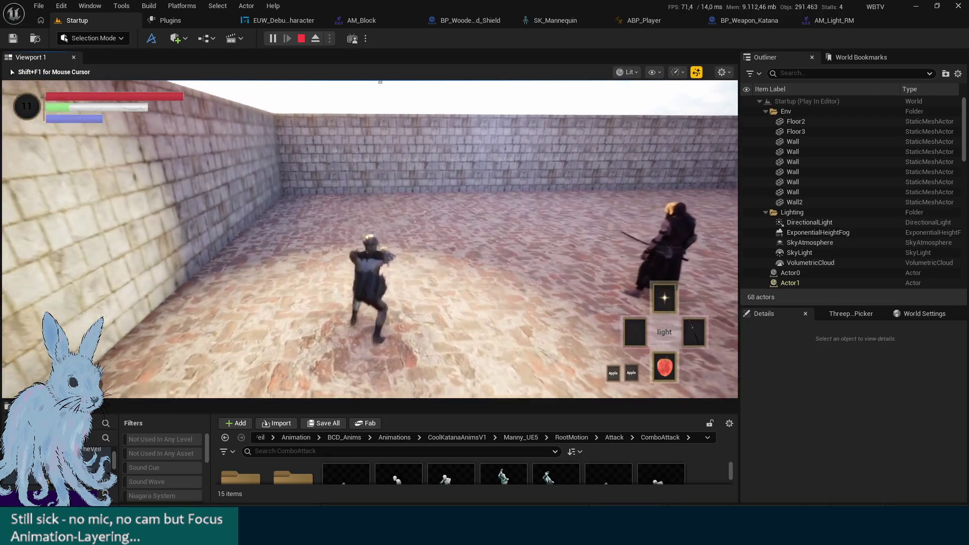
pyautogui.press('Escape')
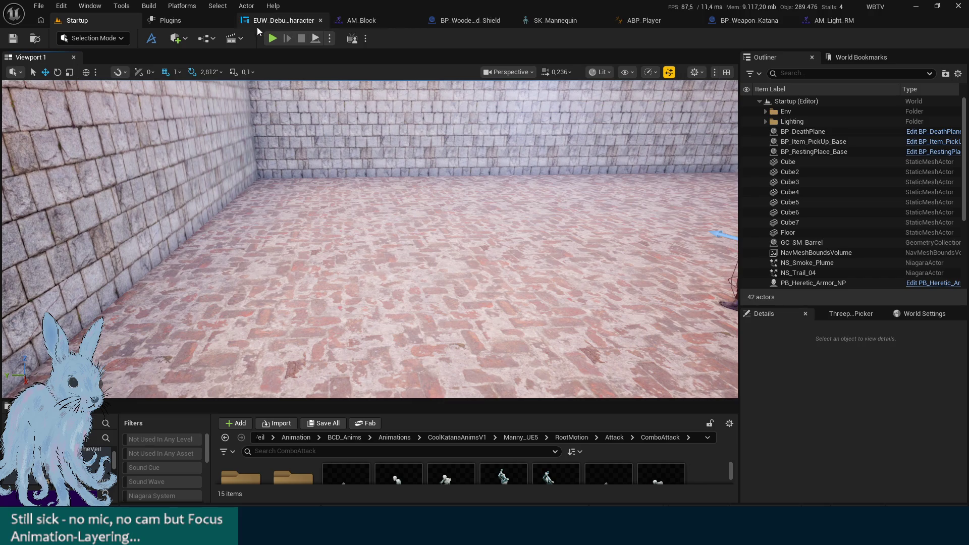
# Close AM_Light_RM and select the second Layered blend per bone node in ABP_Player's AnimGraph
pyautogui.click(822, 21)
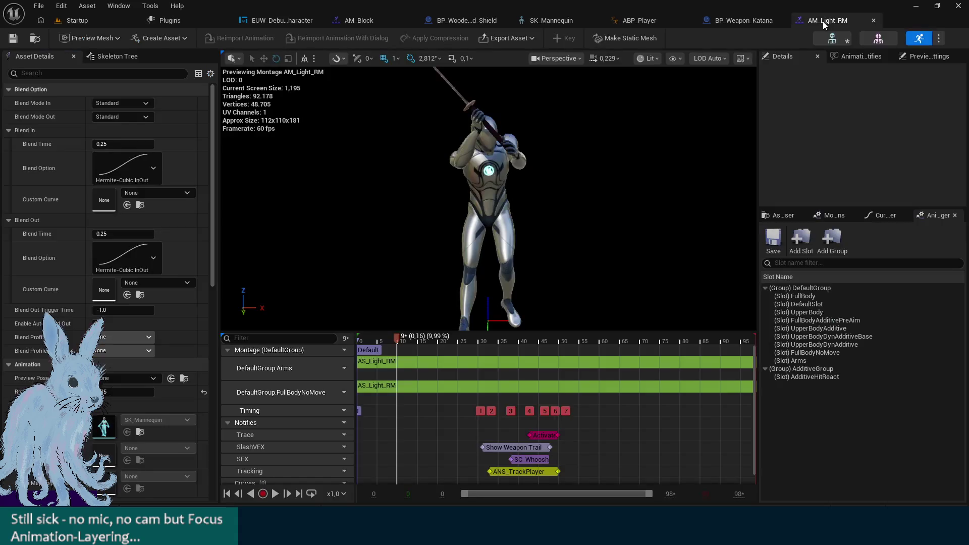
pyautogui.click(878, 20)
pyautogui.click(640, 22)
pyautogui.moveTo(521, 126); pyautogui.dragTo(522, 247)
pyautogui.moveTo(529, 130)
pyautogui.mouseDown()
pyautogui.moveTo(545, 126)
pyautogui.moveTo(507, 123)
pyautogui.mouseUp()
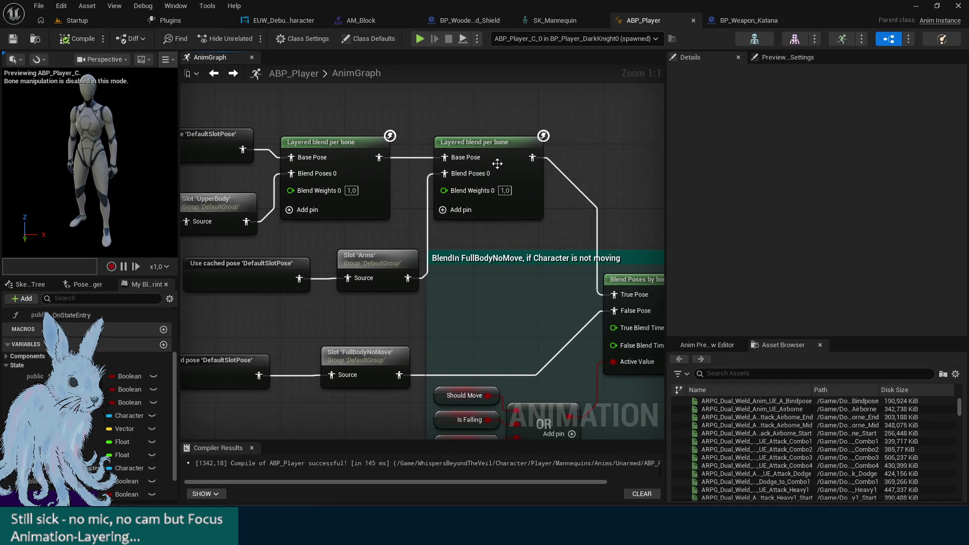
pyautogui.click(495, 164)
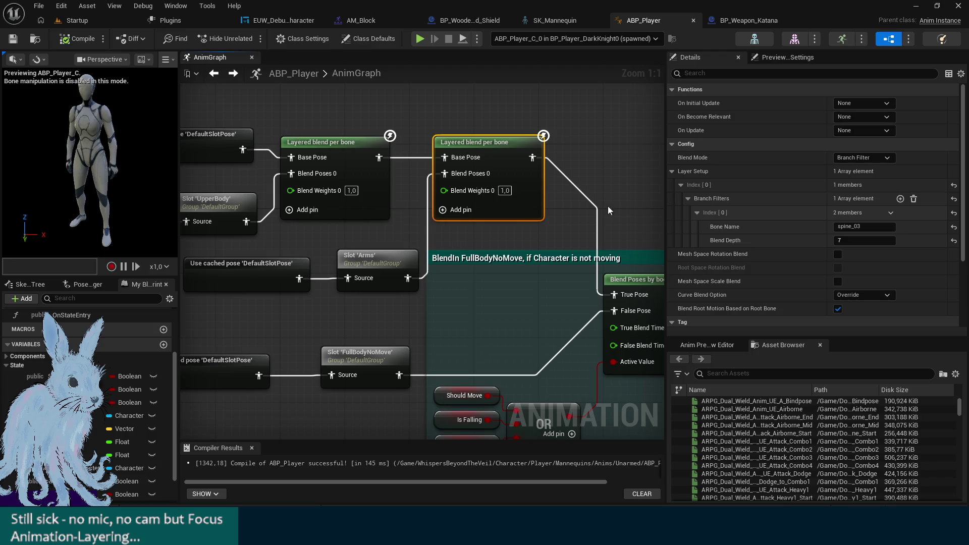
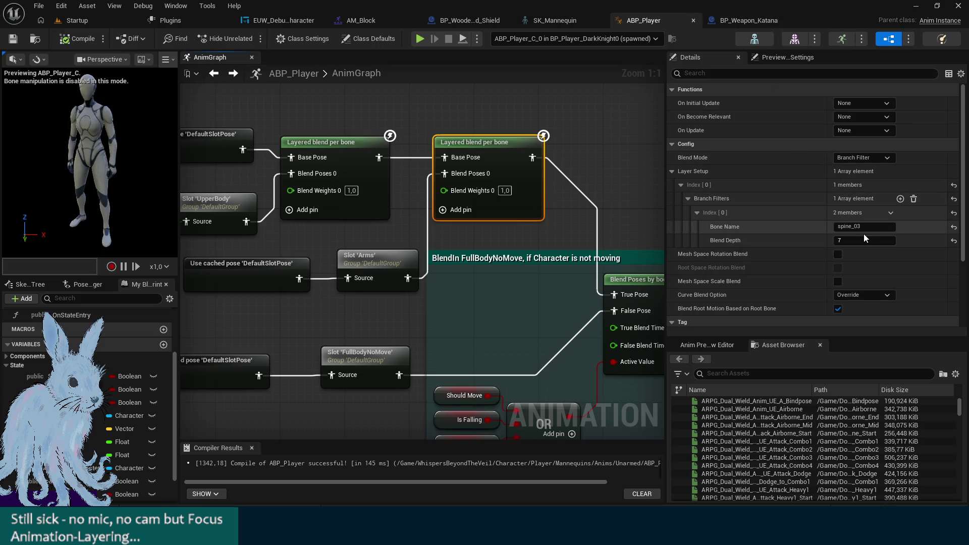
# In SK_Mannequin, step through spine_04, spine_05, clavicle_l, upperarm_l, lowerarm_l, hand_l to index_metacarpal_l
pyautogui.click(561, 21)
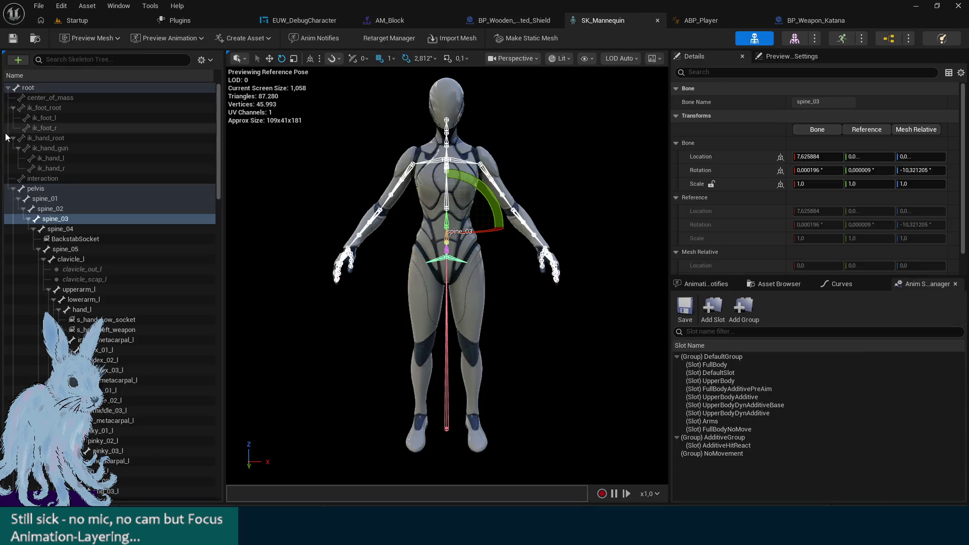
pyautogui.click(66, 230)
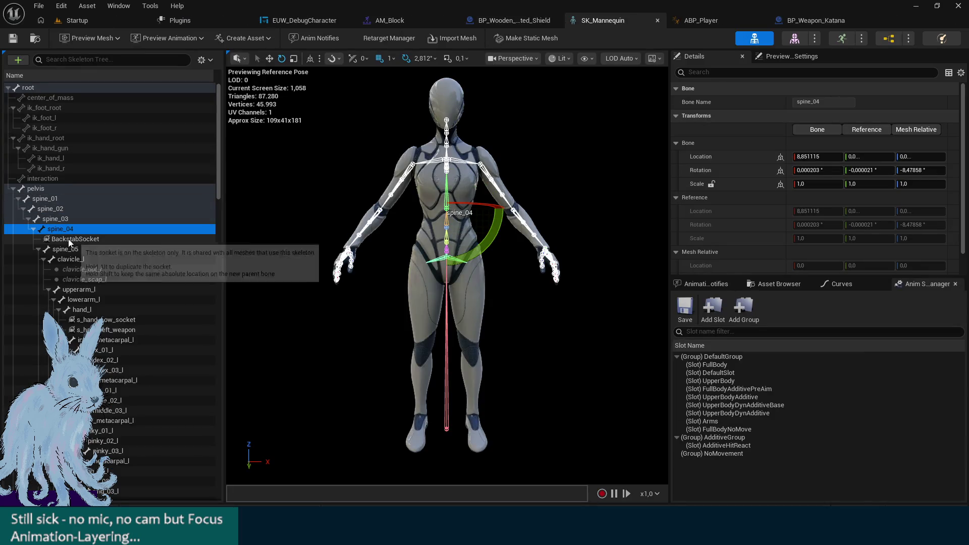
pyautogui.click(53, 251)
pyautogui.click(60, 260)
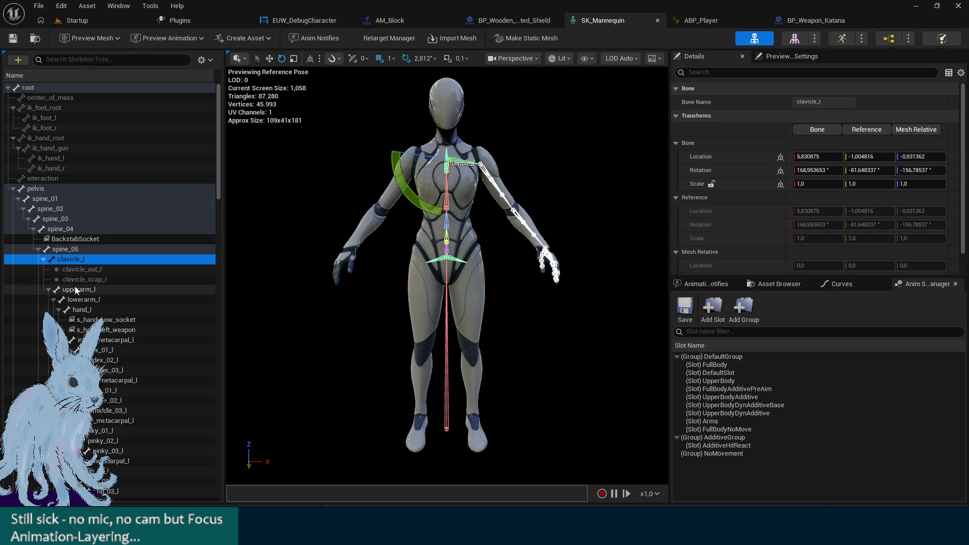
pyautogui.click(75, 289)
pyautogui.click(80, 299)
pyautogui.click(83, 309)
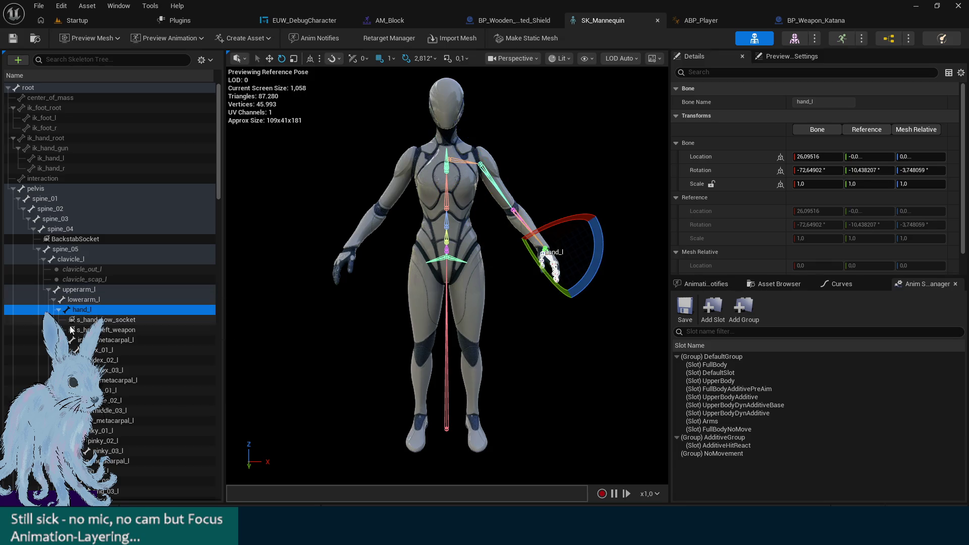
pyautogui.click(83, 340)
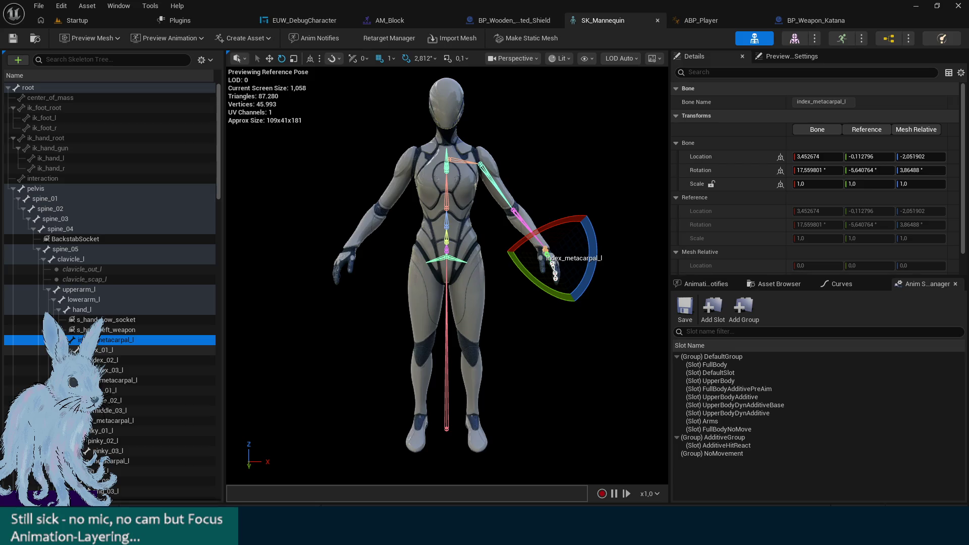
# Re-check the chain from spine_03 down to index_metacarpal_l, then go to the Startup level
pyautogui.click(58, 221)
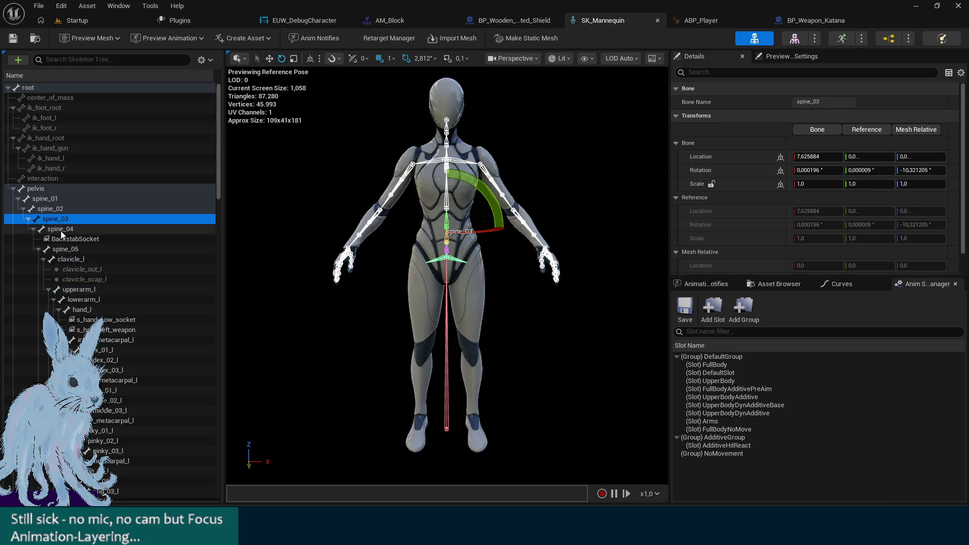
pyautogui.click(60, 230)
pyautogui.click(63, 249)
pyautogui.click(59, 259)
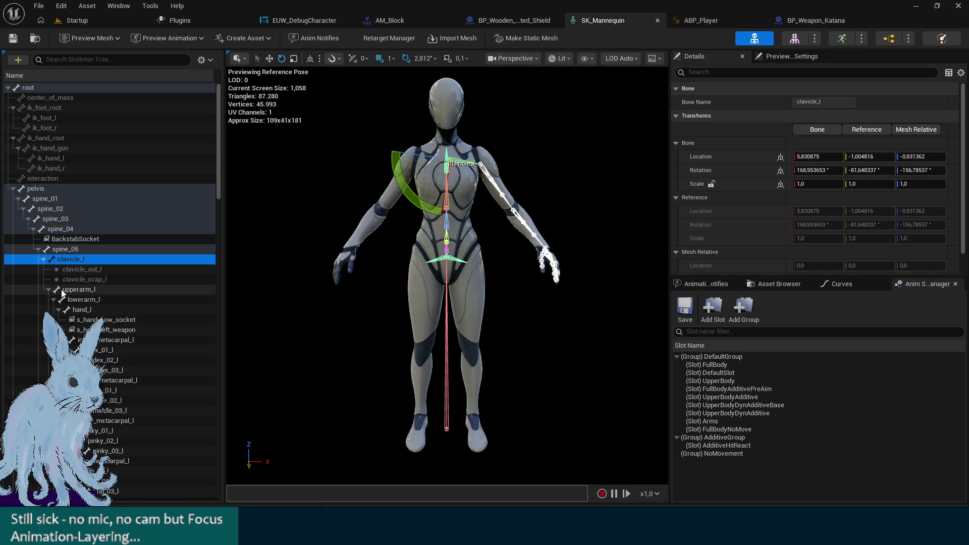
pyautogui.click(63, 292)
pyautogui.click(73, 300)
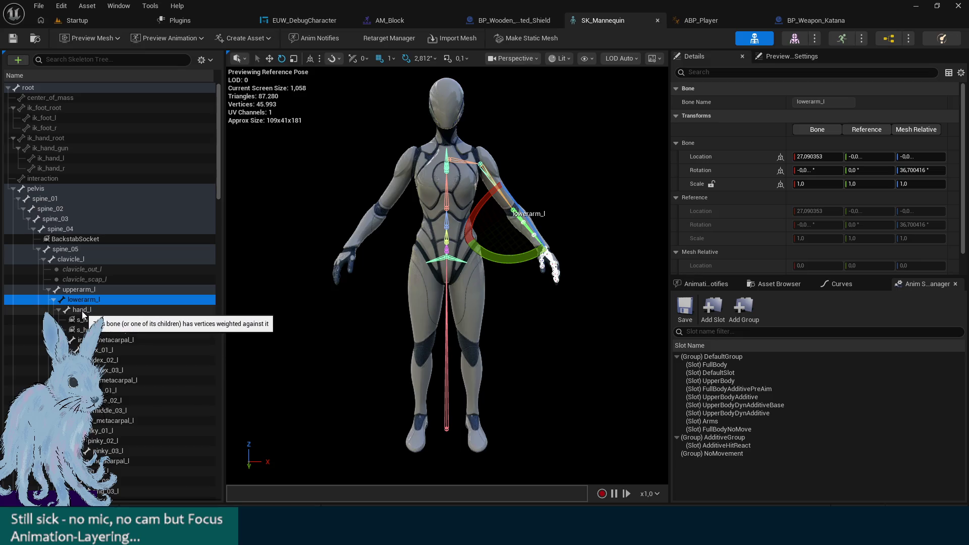
pyautogui.click(82, 310)
pyautogui.click(108, 339)
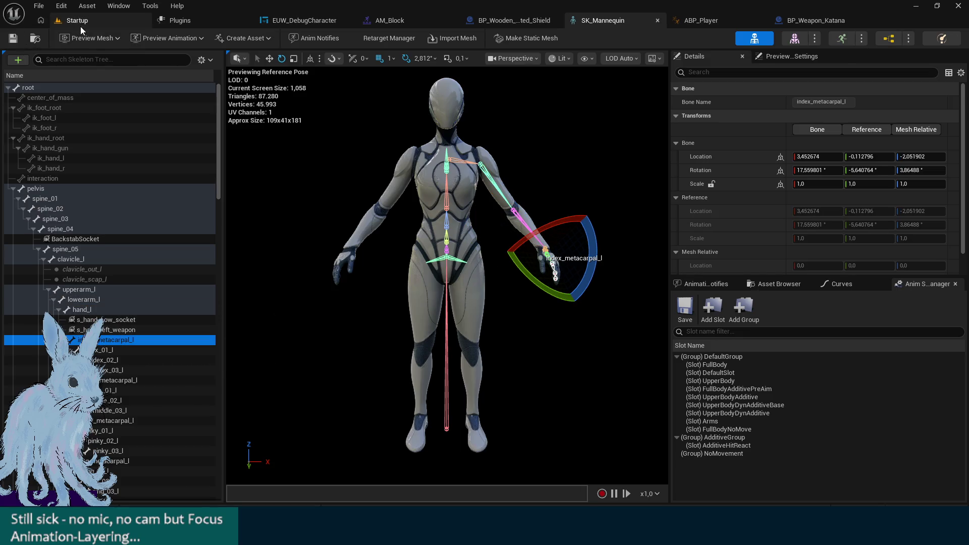
pyautogui.click(78, 22)
# Playtest the Startup level: draw and sheathe the katana, wall-jump, and run swinging across the arena
pyautogui.click(272, 39)
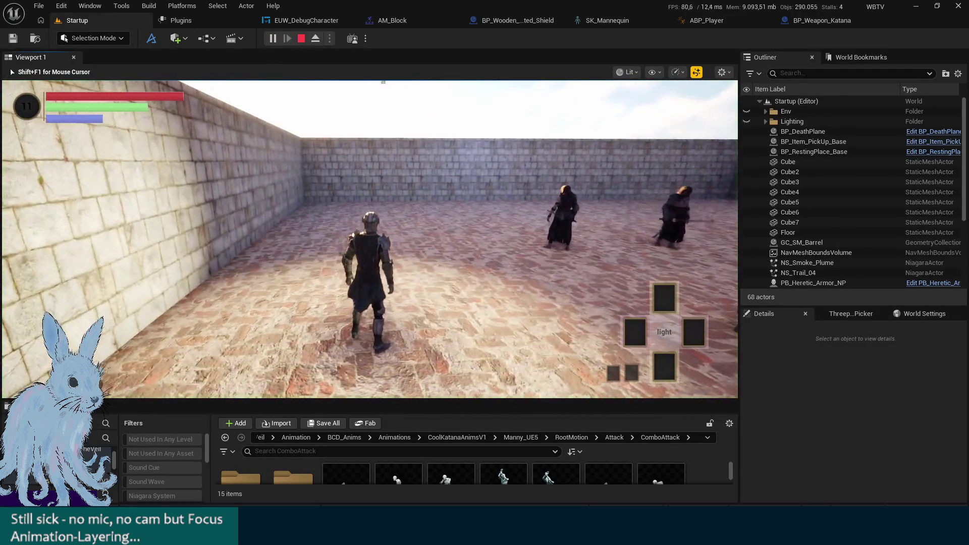
pyautogui.press('1')
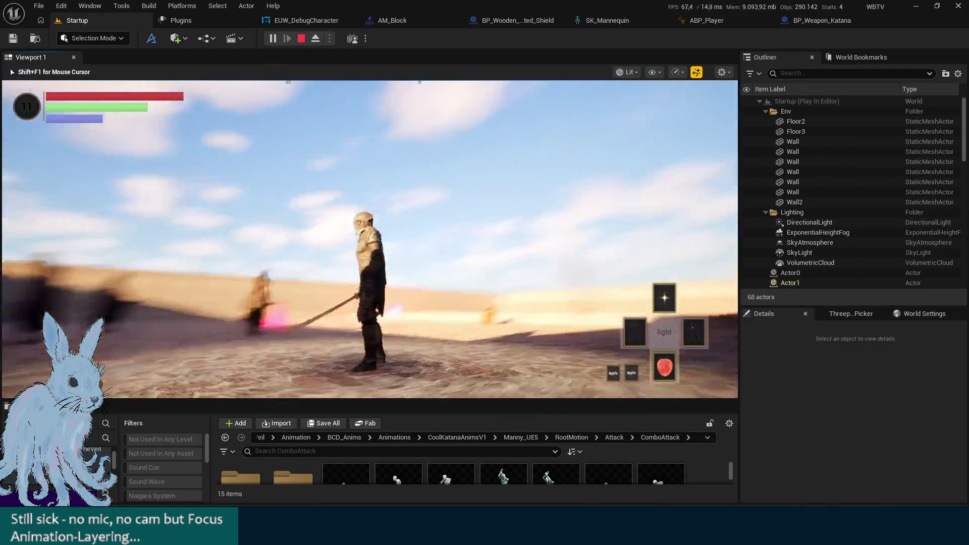
pyautogui.press('space')
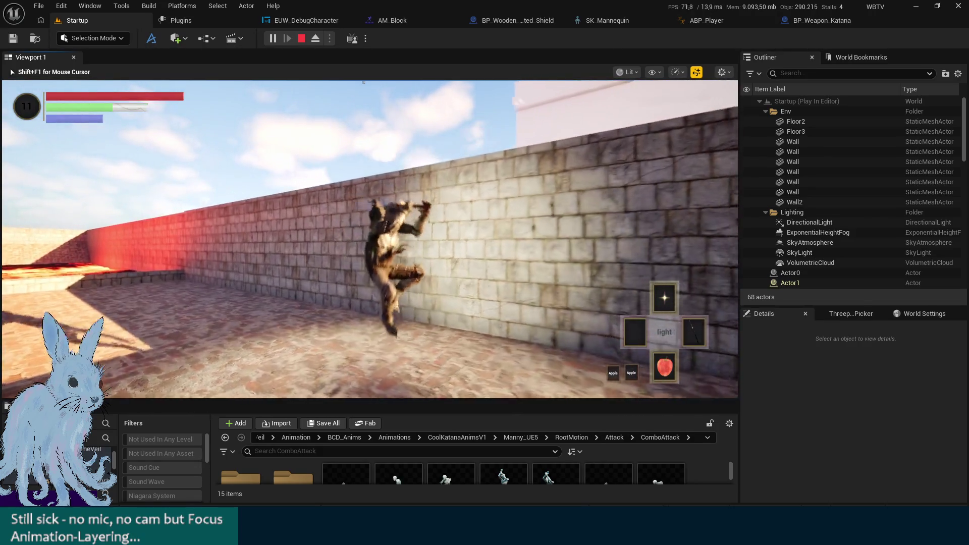
pyautogui.press('1')
pyautogui.press('1')
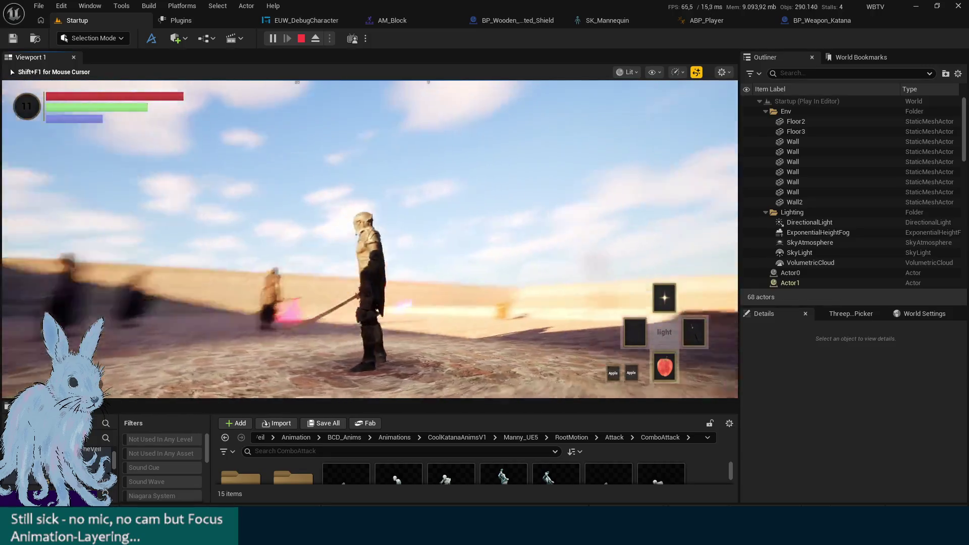
pyautogui.press('space')
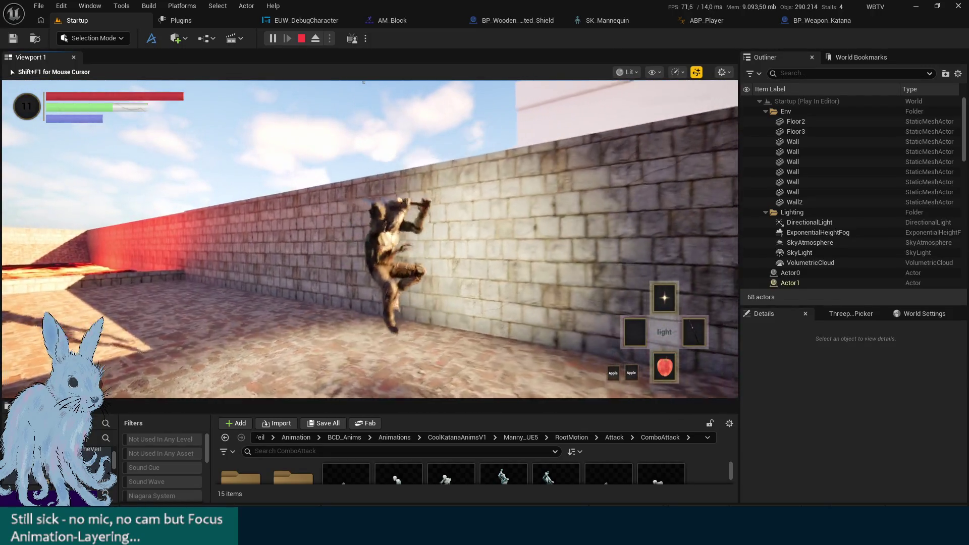
pyautogui.press('w')
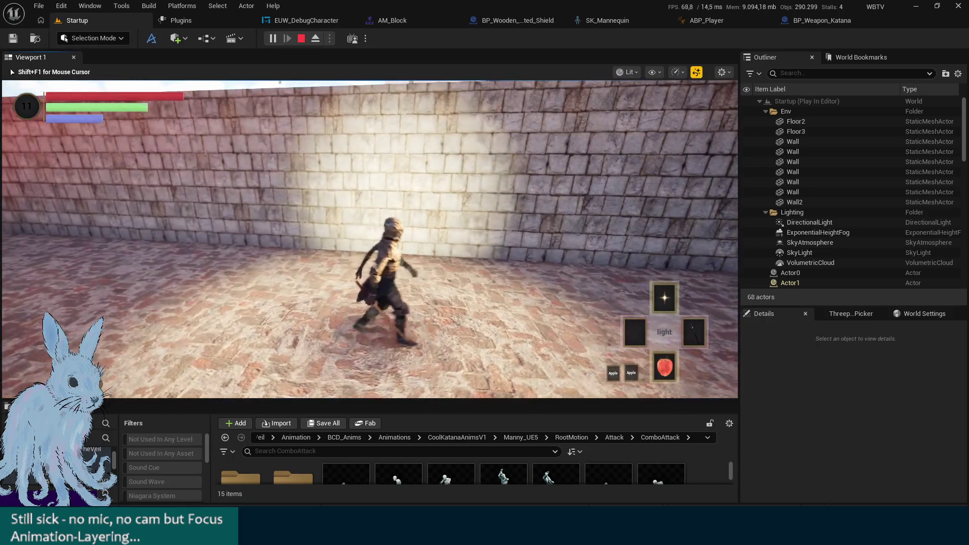
pyautogui.press('d')
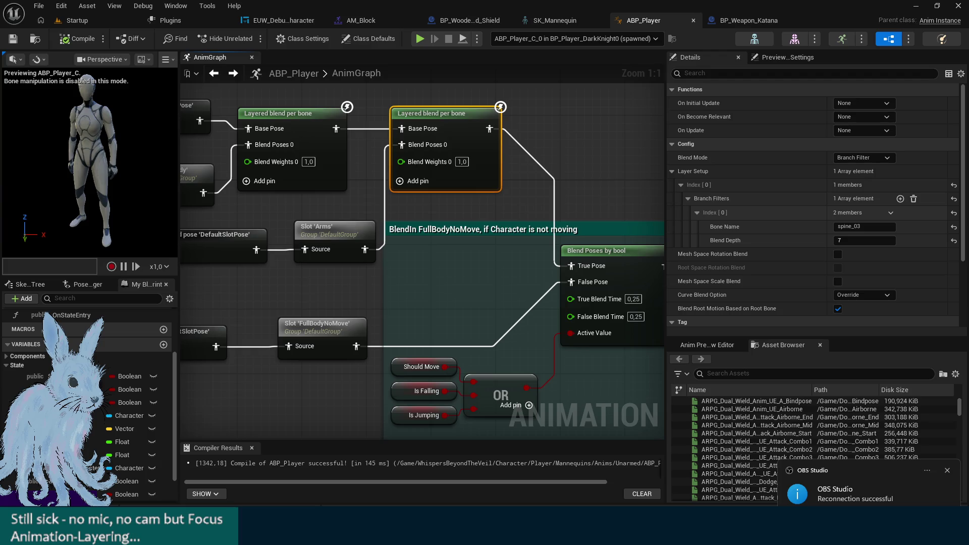
pyautogui.moveTo(587, 164)
pyautogui.mouseDown()
pyautogui.moveTo(478, 100)
pyautogui.moveTo(335, 134)
pyautogui.moveTo(303, 195)
pyautogui.moveTo(382, 187)
pyautogui.moveTo(494, 138)
pyautogui.moveTo(587, 137)
pyautogui.mouseUp()
pyautogui.moveTo(328, 245)
pyautogui.mouseDown()
pyautogui.moveTo(542, 253)
pyautogui.moveTo(375, 252)
pyautogui.mouseUp()
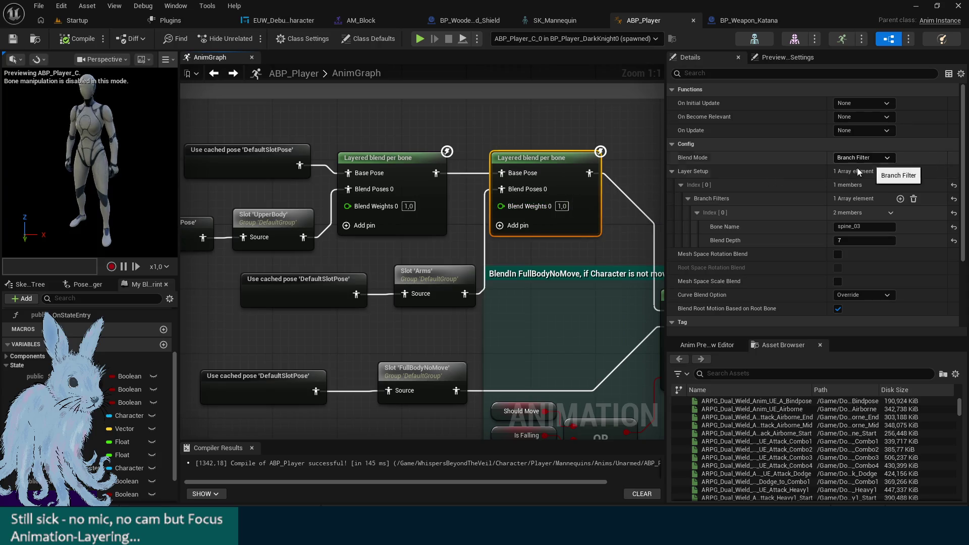
pyautogui.click(672, 172)
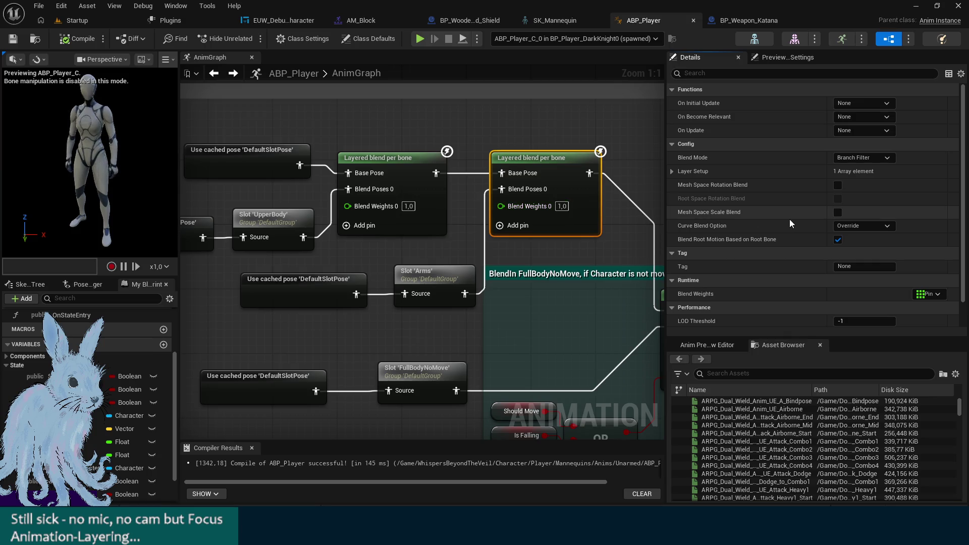
pyautogui.scroll(-1, 789, 219)
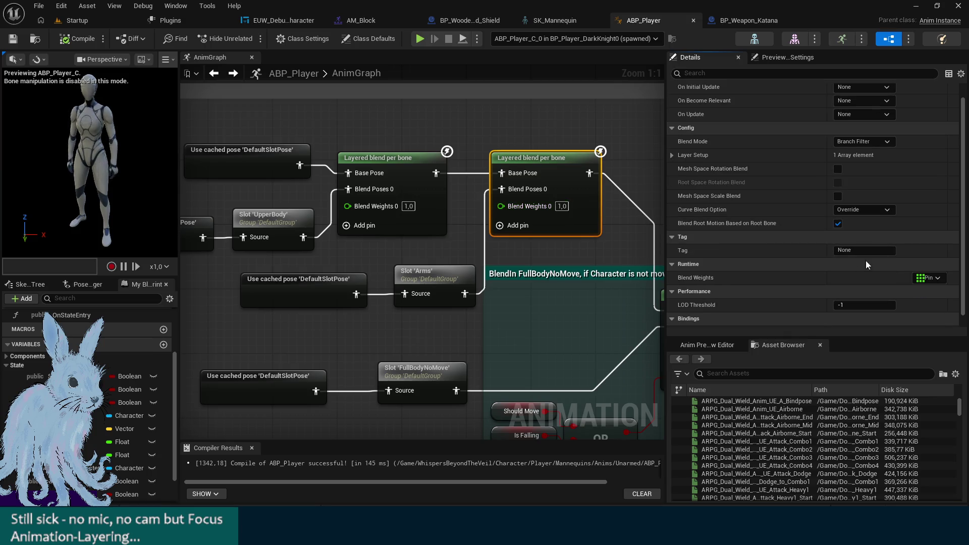
pyautogui.click(939, 280)
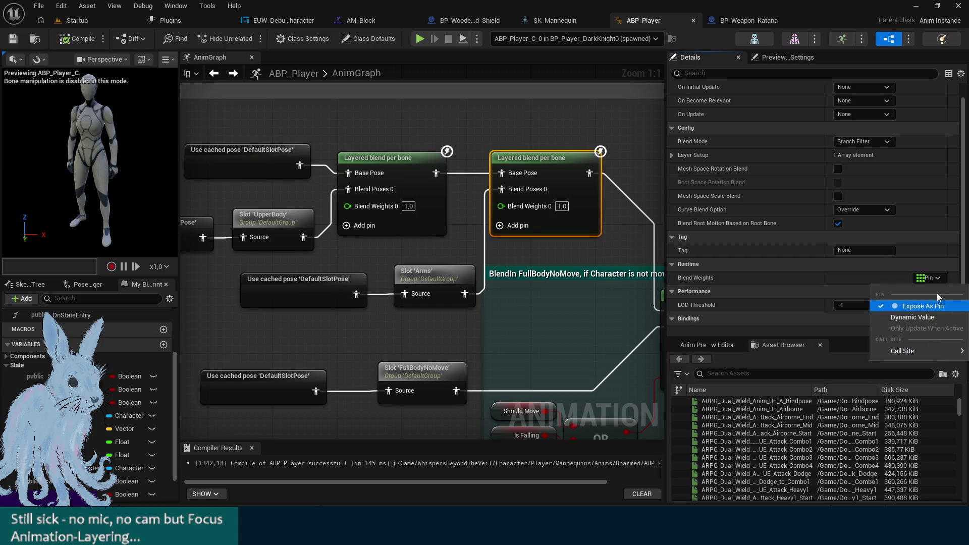
pyautogui.click(923, 306)
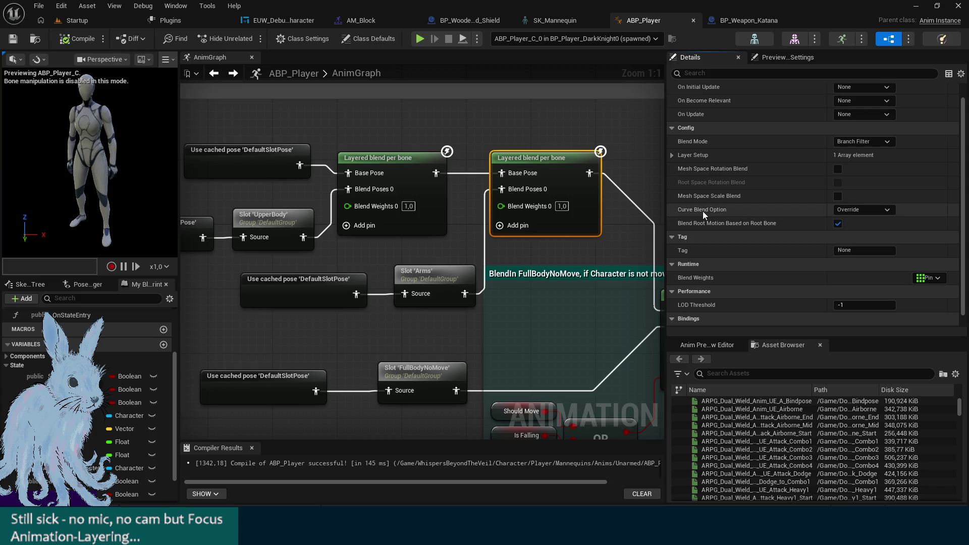
pyautogui.click(885, 210)
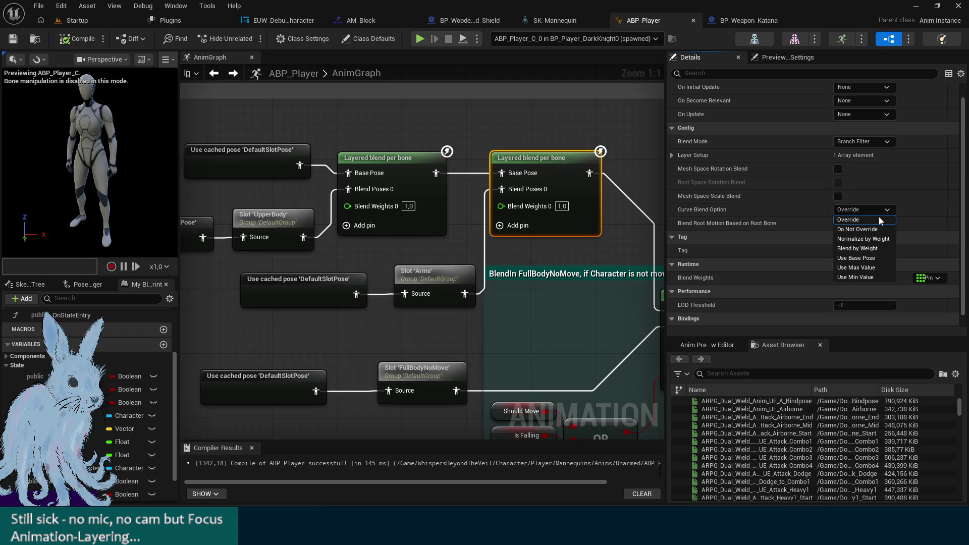
pyautogui.click(879, 216)
pyautogui.moveTo(719, 198)
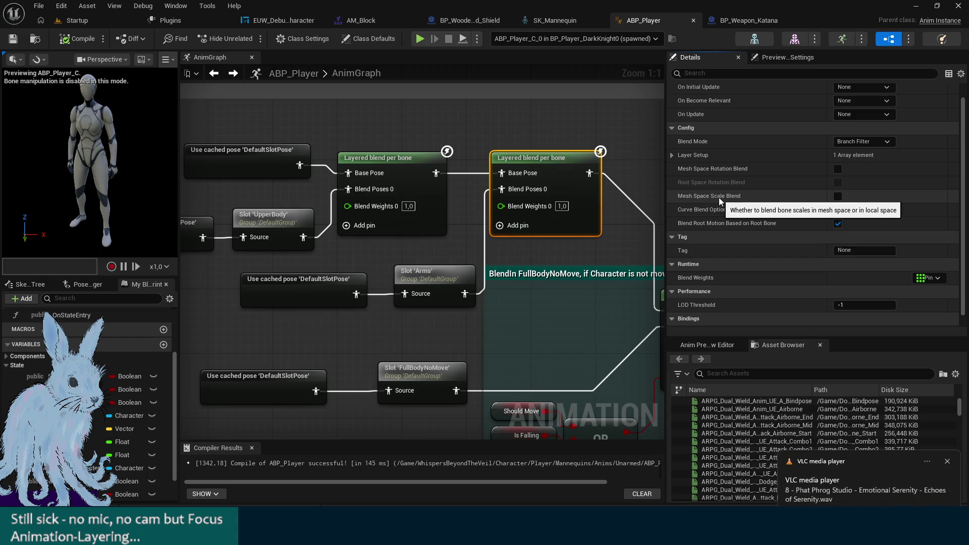
pyautogui.click(672, 155)
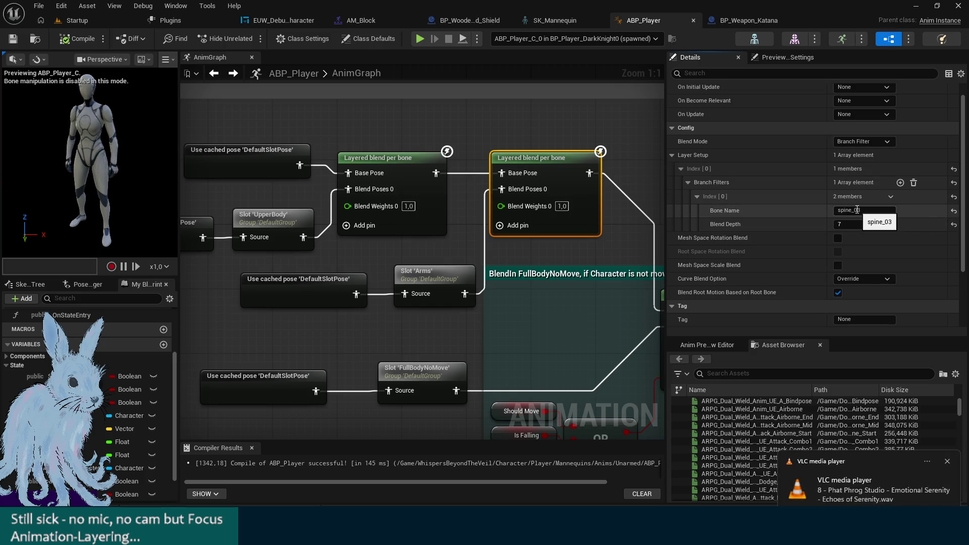
pyautogui.scroll(-3, 853, 222)
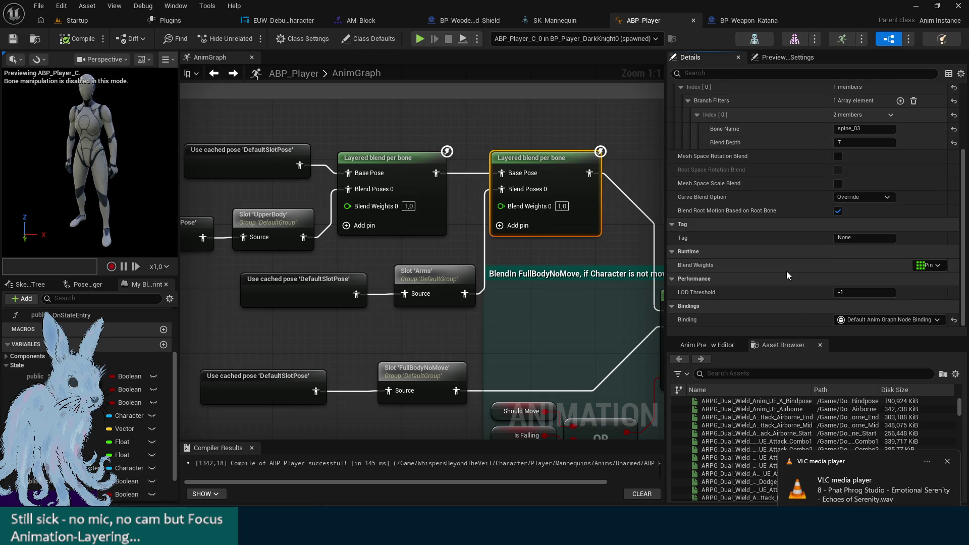
pyautogui.moveTo(495, 275)
pyautogui.mouseDown()
pyautogui.moveTo(374, 210)
pyautogui.moveTo(236, 153)
pyautogui.moveTo(470, 158)
pyautogui.mouseUp()
pyautogui.scroll(-3, 236, 153)
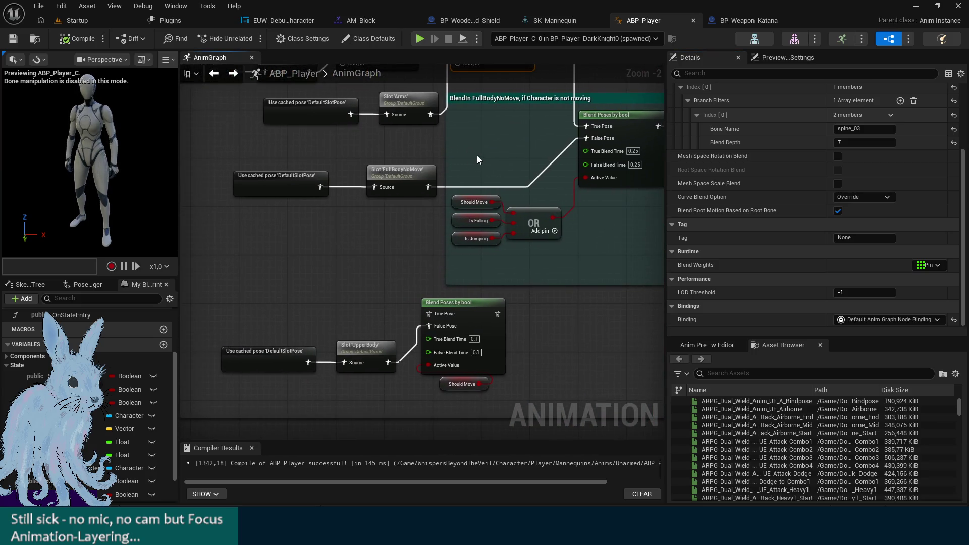
pyautogui.moveTo(500, 99); pyautogui.dragTo(499, 226)
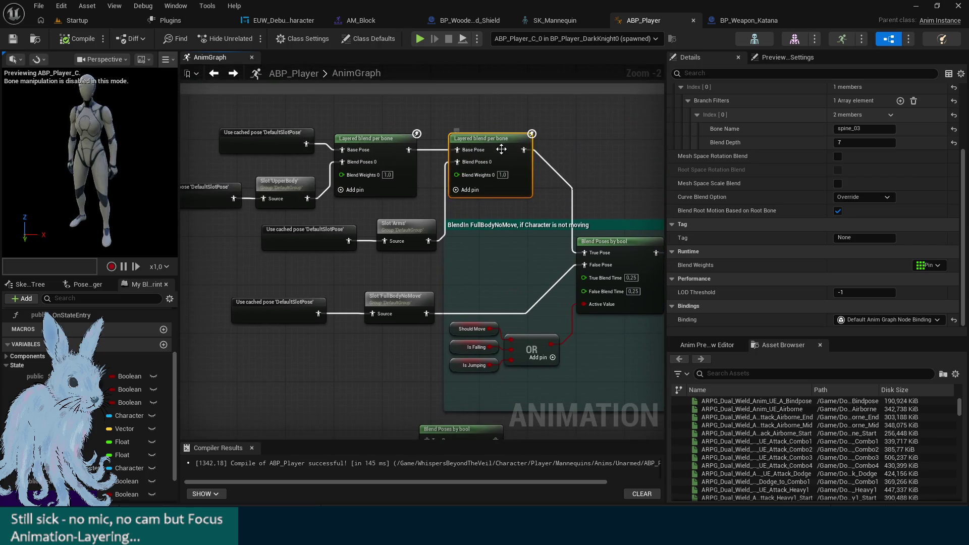
pyautogui.scroll(2, 807, 179)
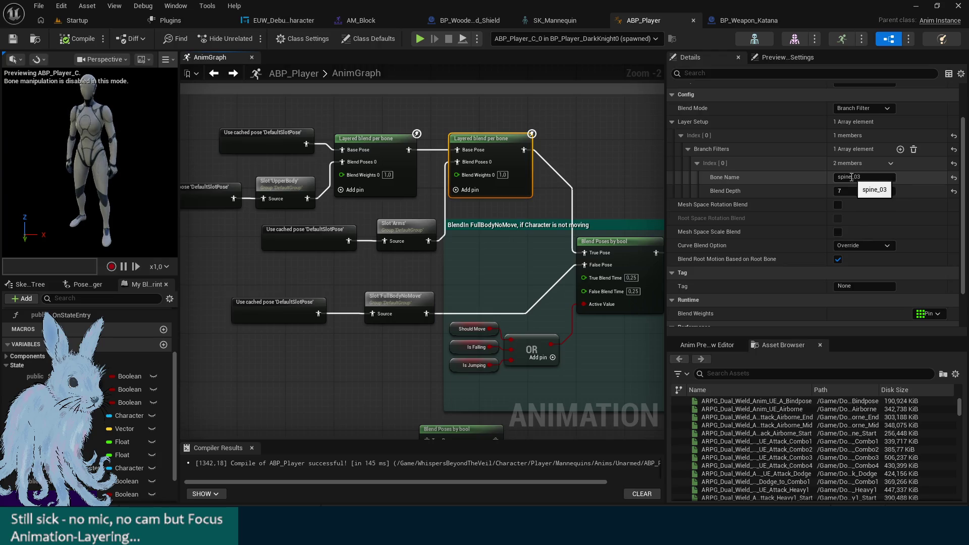
pyautogui.click(553, 21)
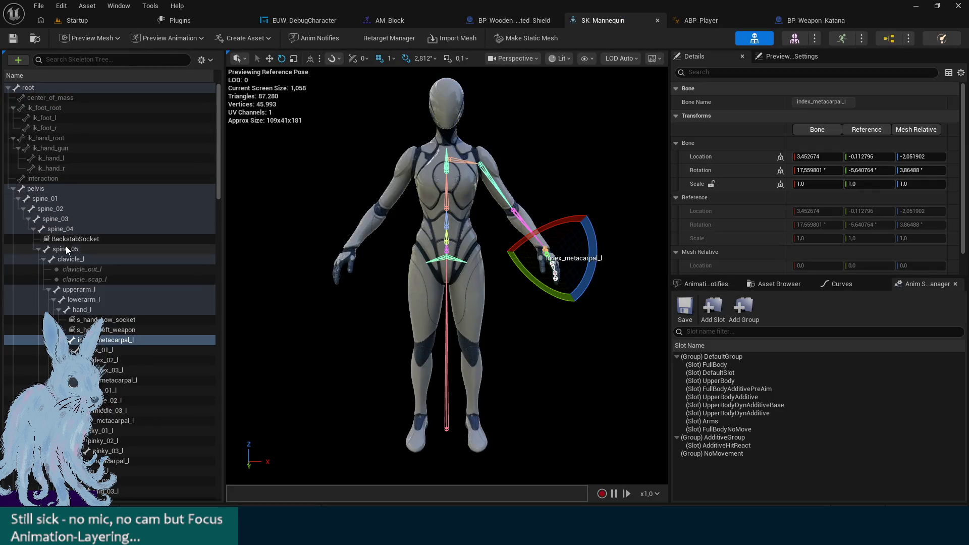
# Inspect spine_04 and spine_05, expand spine_05 to reveal neck_01, then return to ABP_Player
pyautogui.click(73, 231)
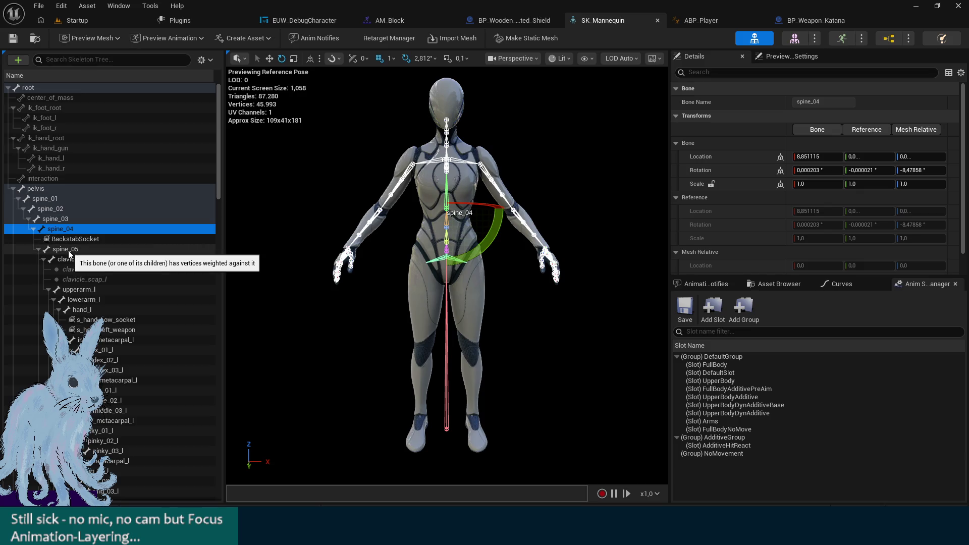
pyautogui.click(68, 250)
pyautogui.click(39, 249)
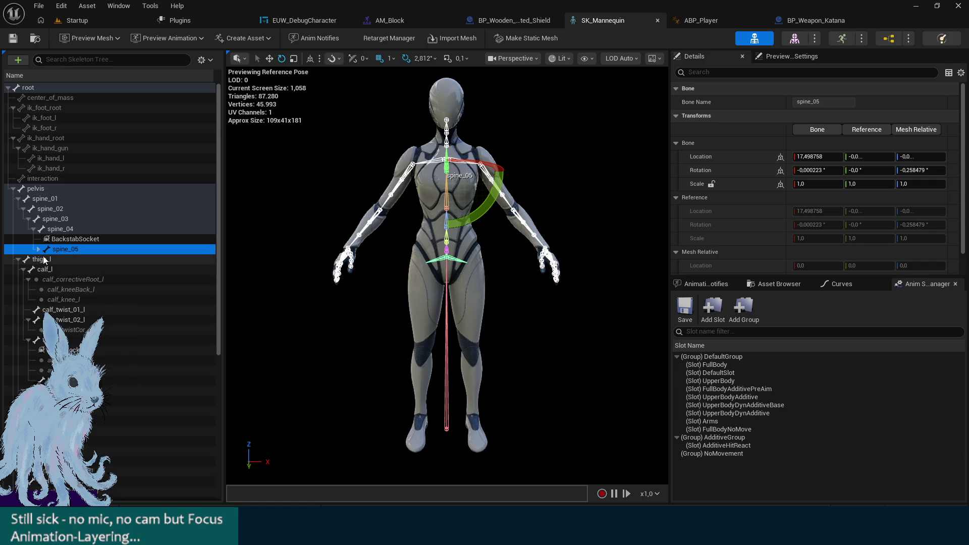
pyautogui.click(39, 249)
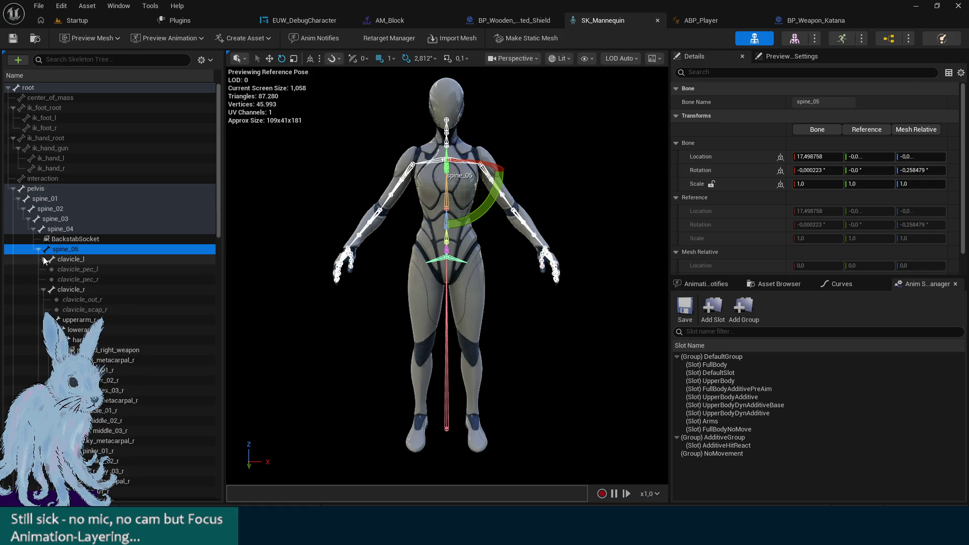
pyautogui.click(73, 300)
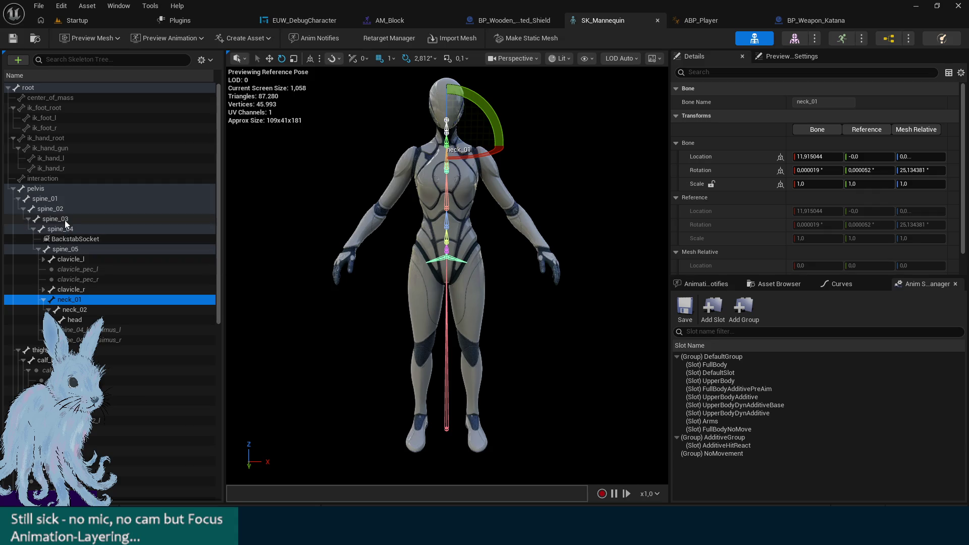
pyautogui.click(68, 252)
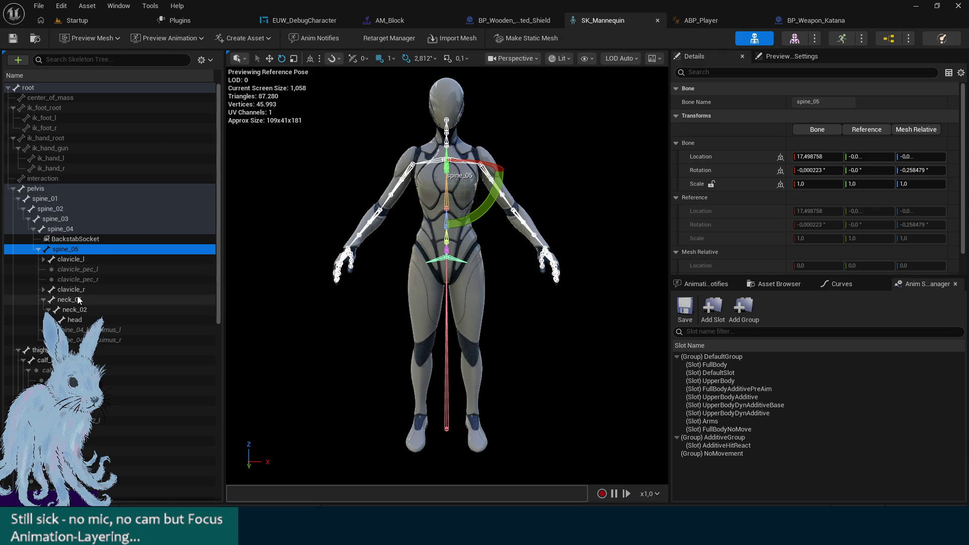
pyautogui.click(701, 20)
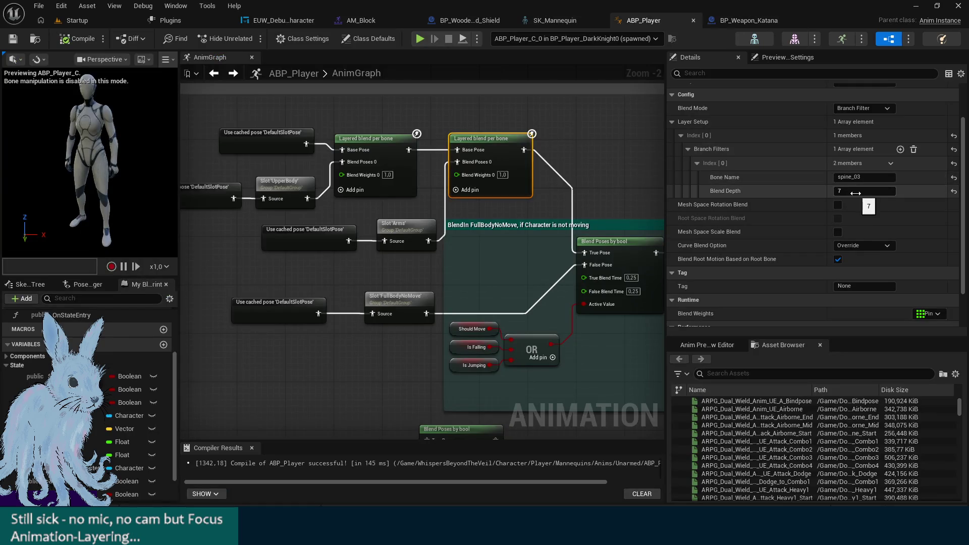
# Paste a Layered blend per bone node, move it aside, and select the lower blend node
pyautogui.moveTo(568, 128); pyautogui.dragTo(492, 152)
pyautogui.moveTo(550, 374)
pyautogui.mouseDown()
pyautogui.moveTo(431, 327)
pyautogui.moveTo(446, 325)
pyautogui.mouseUp()
pyautogui.hotkey('ctrl', 'v')
pyautogui.moveTo(520, 239)
pyautogui.mouseDown()
pyautogui.moveTo(396, 131)
pyautogui.moveTo(376, 129)
pyautogui.mouseUp()
pyautogui.moveTo(451, 170); pyautogui.dragTo(489, 116)
pyautogui.click(434, 212)
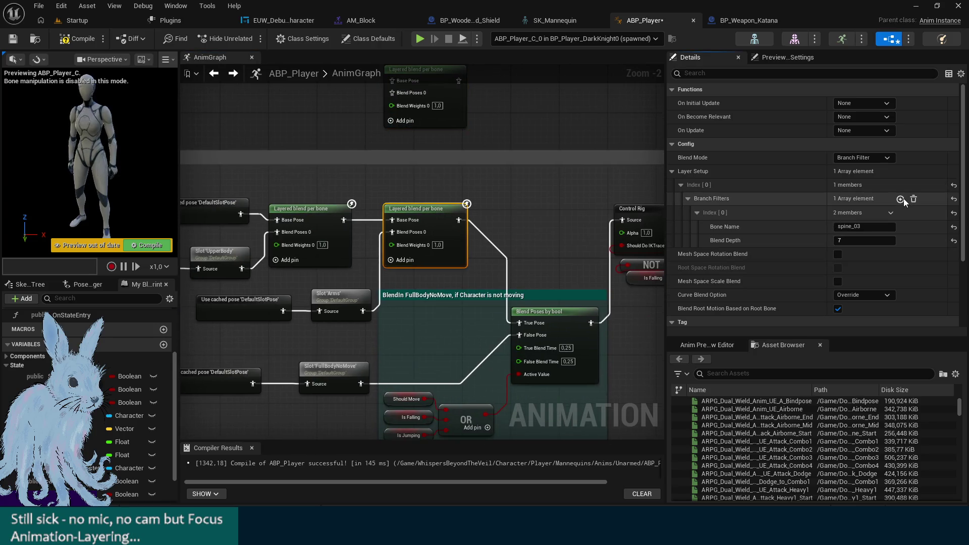
# Add a second branch filter entry for the clavicle_l bone
pyautogui.click(900, 199)
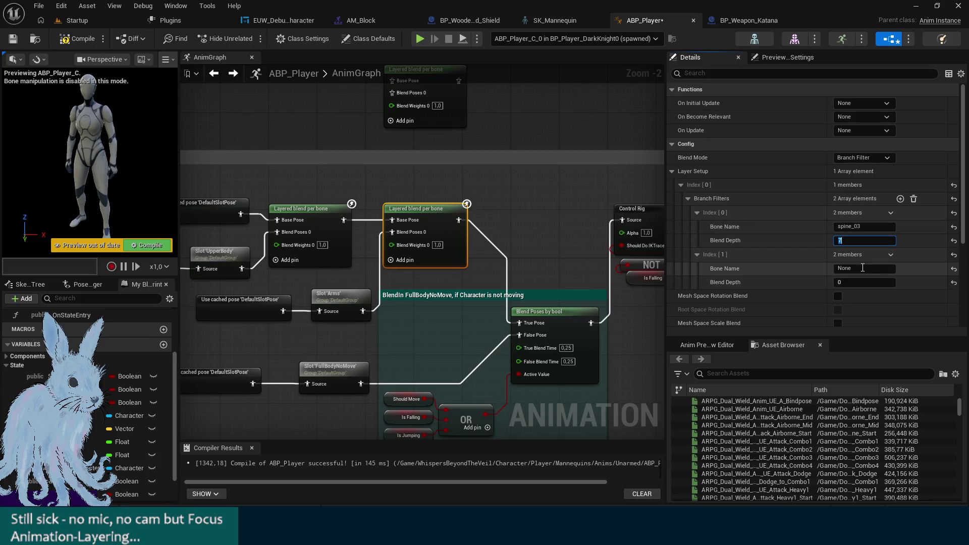
pyautogui.write('3clavicle_l')
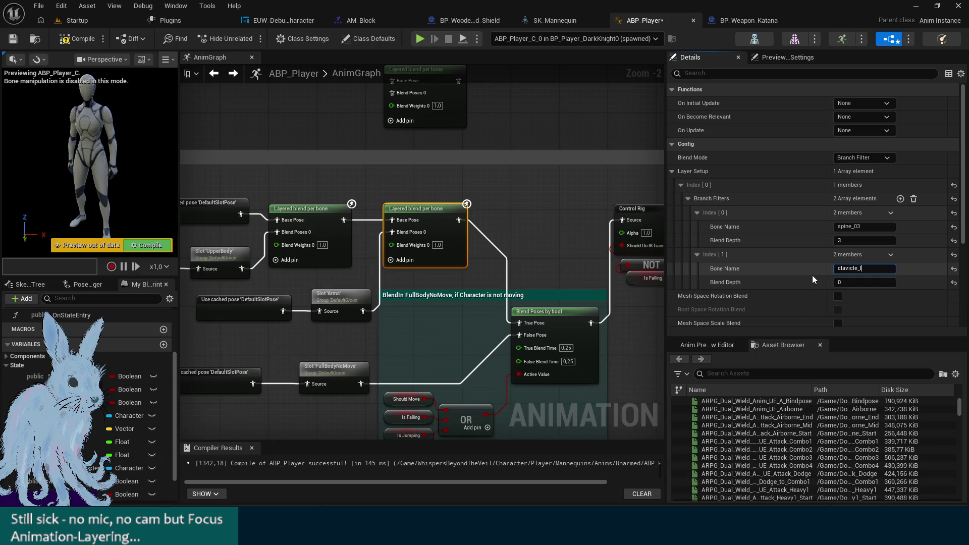
pyautogui.press('Tab')
pyautogui.write('5')
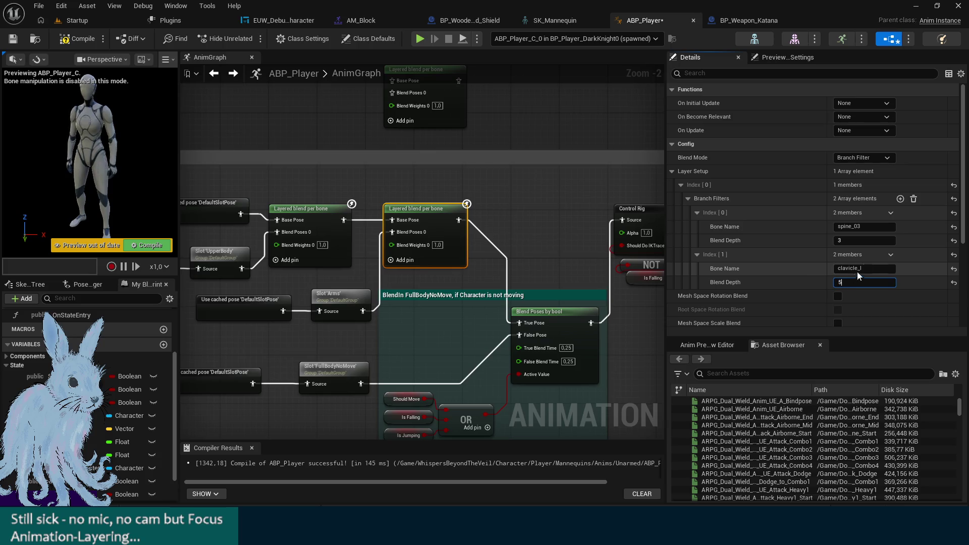
# Add a clavicle_r branch filter at blend depth 5, copying its name from the skeleton, and save
pyautogui.click(900, 198)
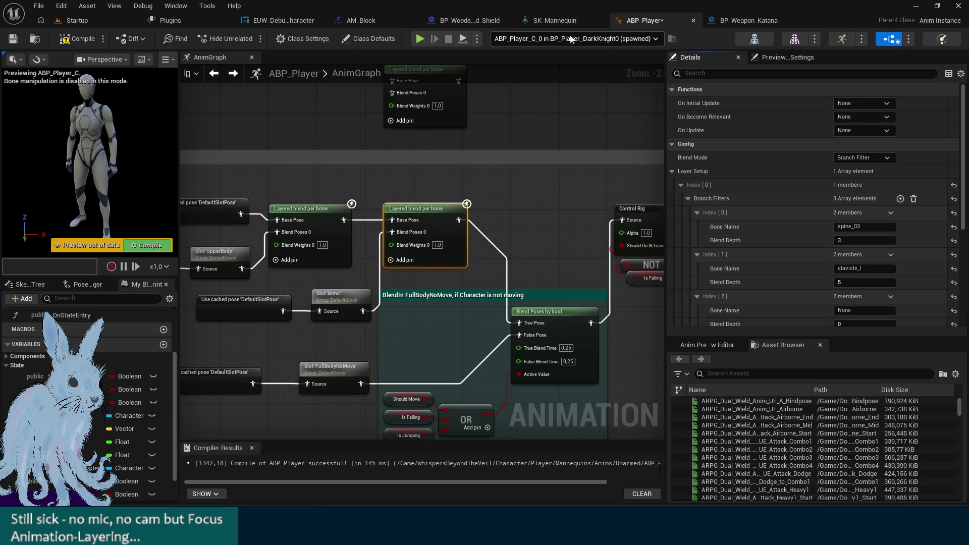
pyautogui.click(554, 20)
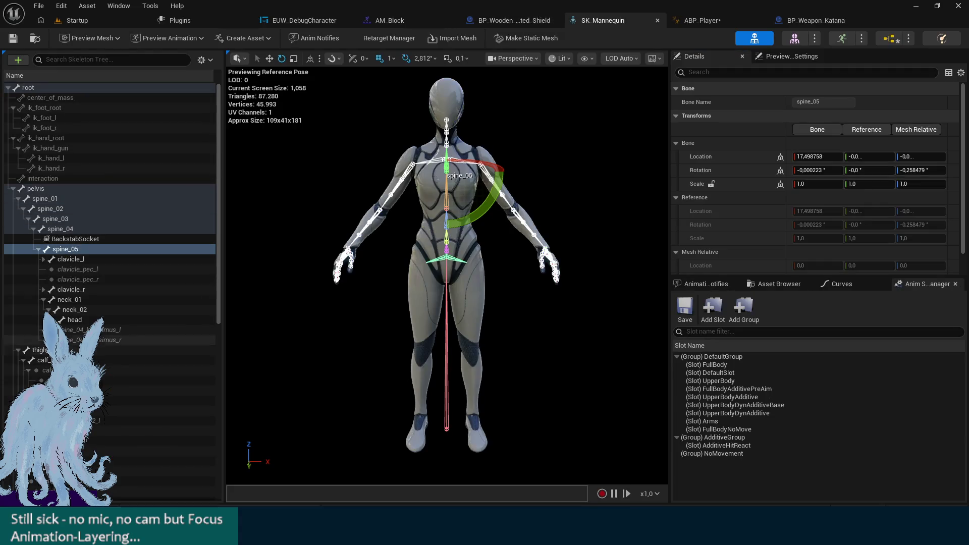
pyautogui.click(64, 293)
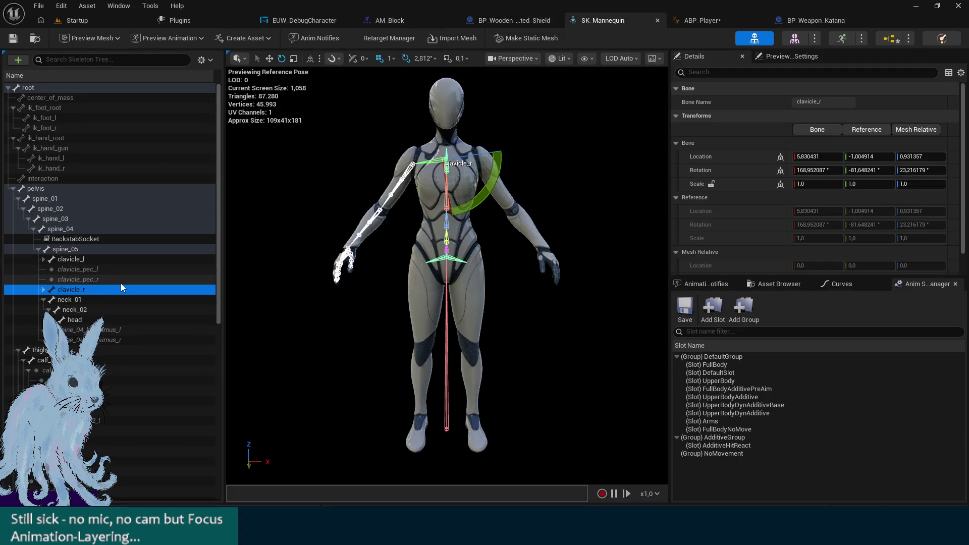
pyautogui.doubleClick(821, 101)
pyautogui.hotkey('ctrl', 'c')
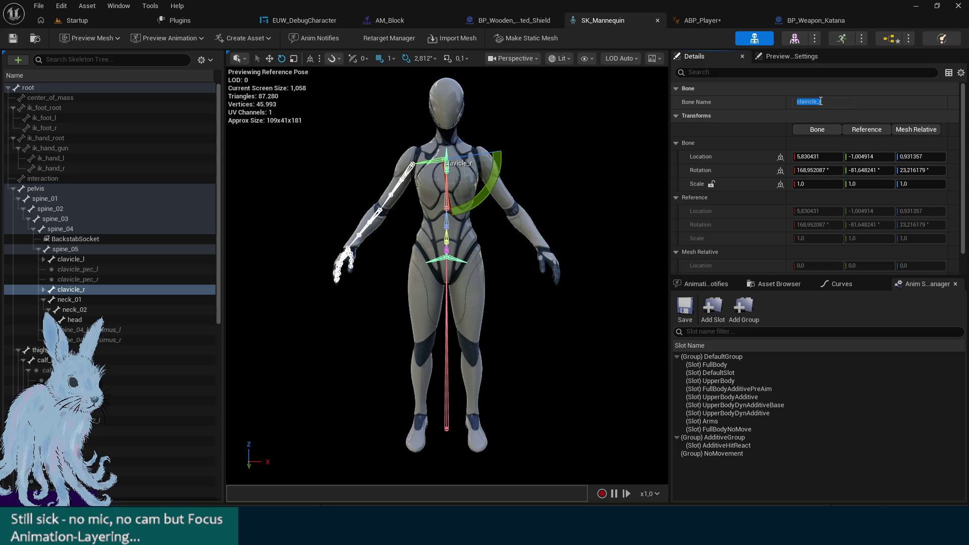
pyautogui.click(702, 20)
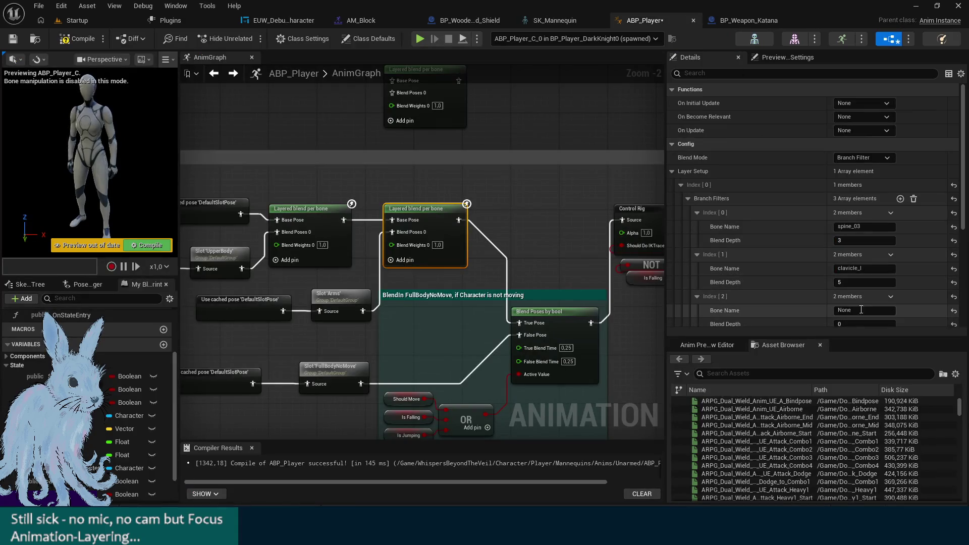
pyautogui.hotkey('ctrl', 'v')
pyautogui.click(862, 324)
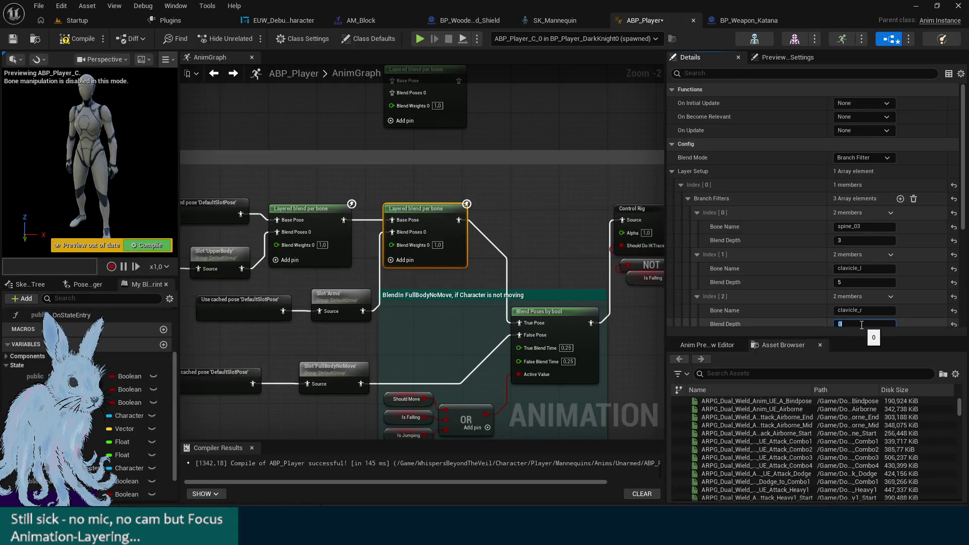
pyautogui.write('5')
pyautogui.press('Return')
pyautogui.hotkey('ctrl', 's')
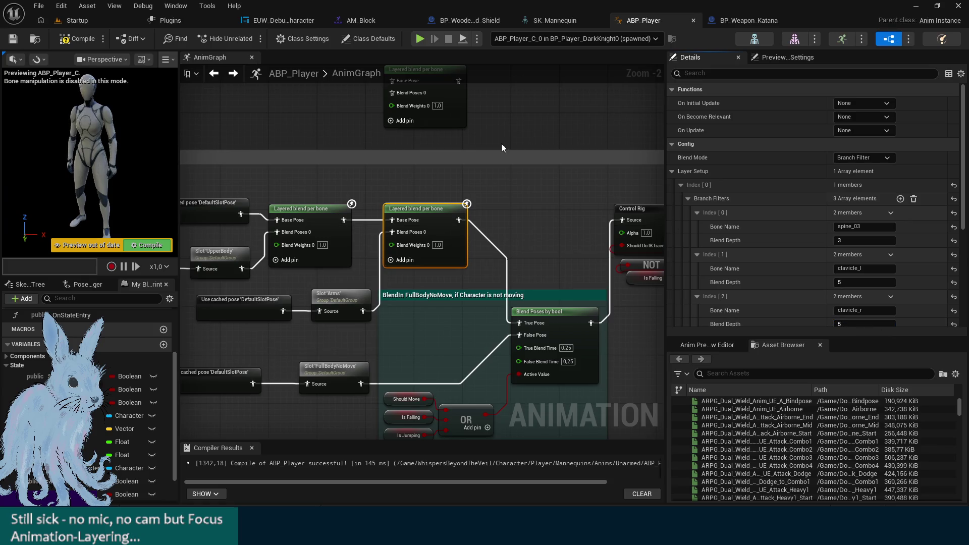
pyautogui.click(419, 39)
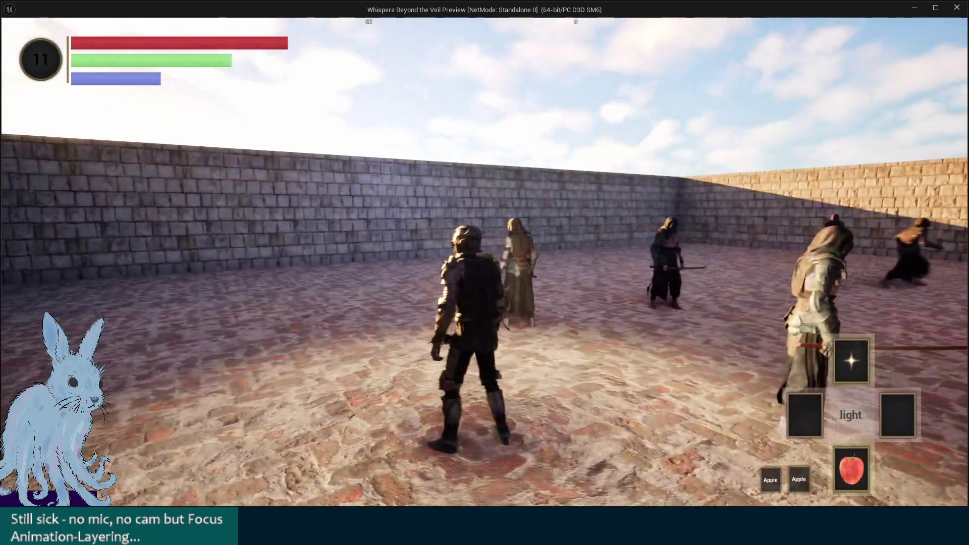
# Test shield attacks and switch the right hand from spear to sword, swinging each
pyautogui.press('w')
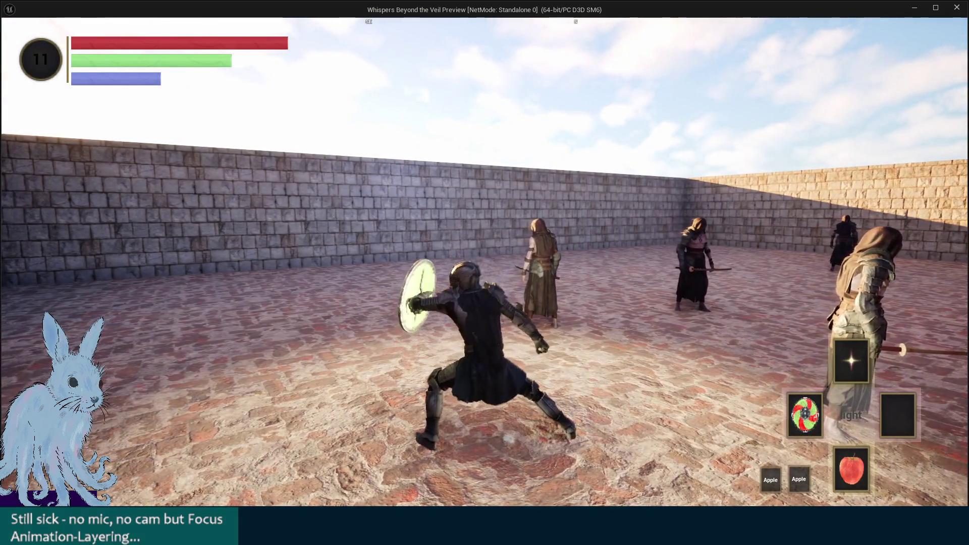
pyautogui.press('w')
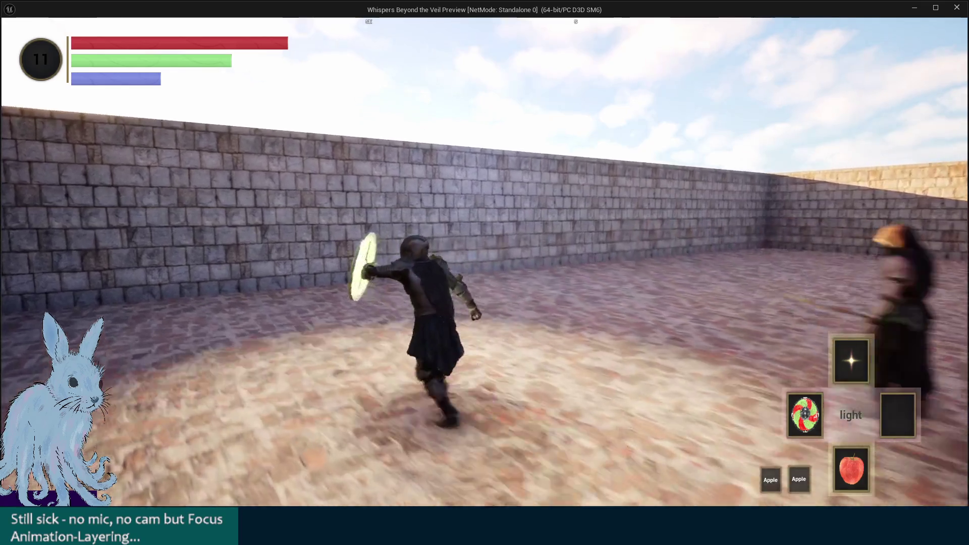
pyautogui.press('w')
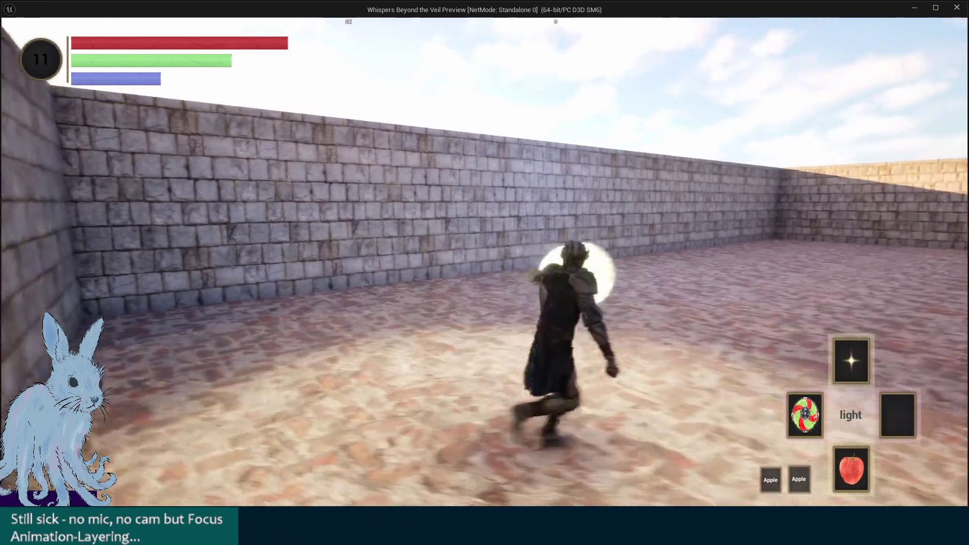
pyautogui.press('Right')
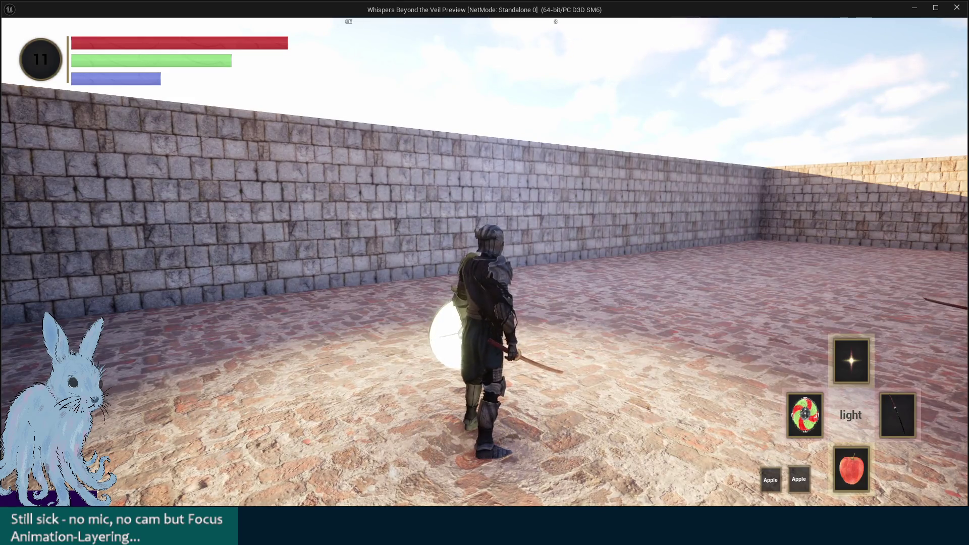
pyautogui.click(484, 272)
pyautogui.click(484, 273)
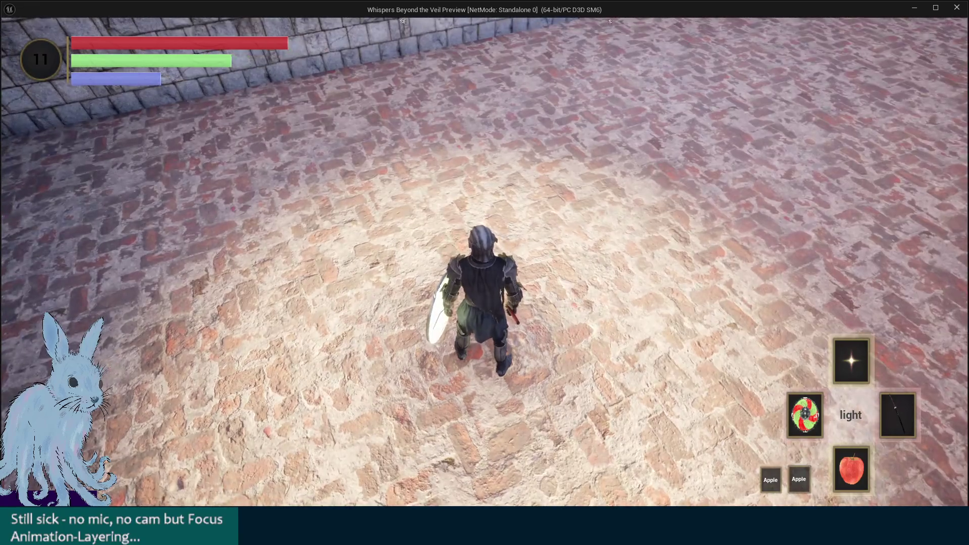
pyautogui.press('Left')
pyautogui.click(485, 273)
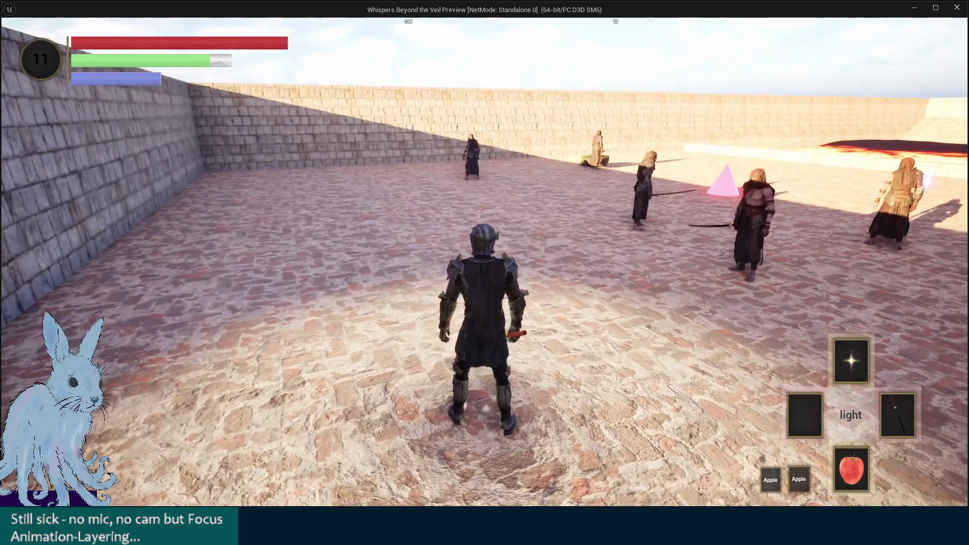
# Jump with the sword drawn, run with the shield raised, then stop the preview
pyautogui.press('space')
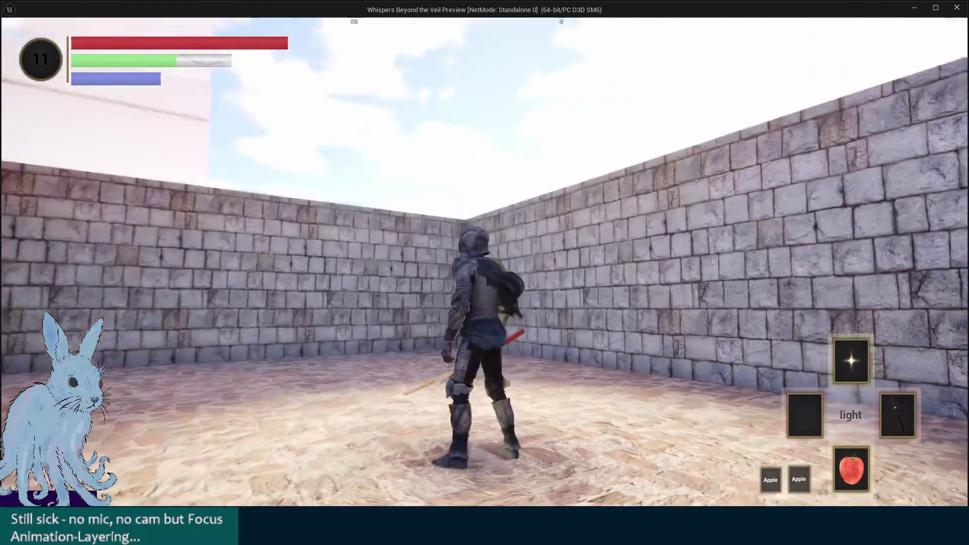
pyautogui.press('space')
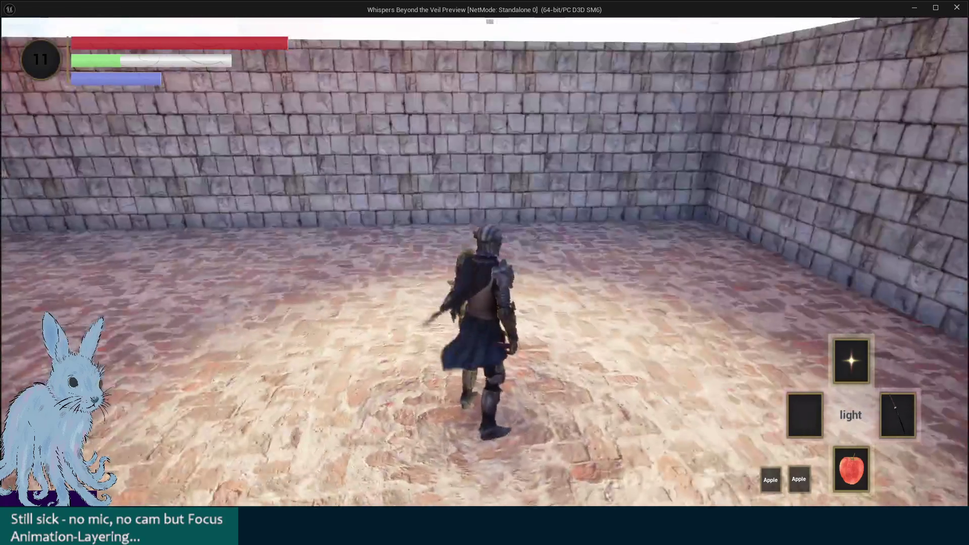
pyautogui.press('space')
pyautogui.press('space')
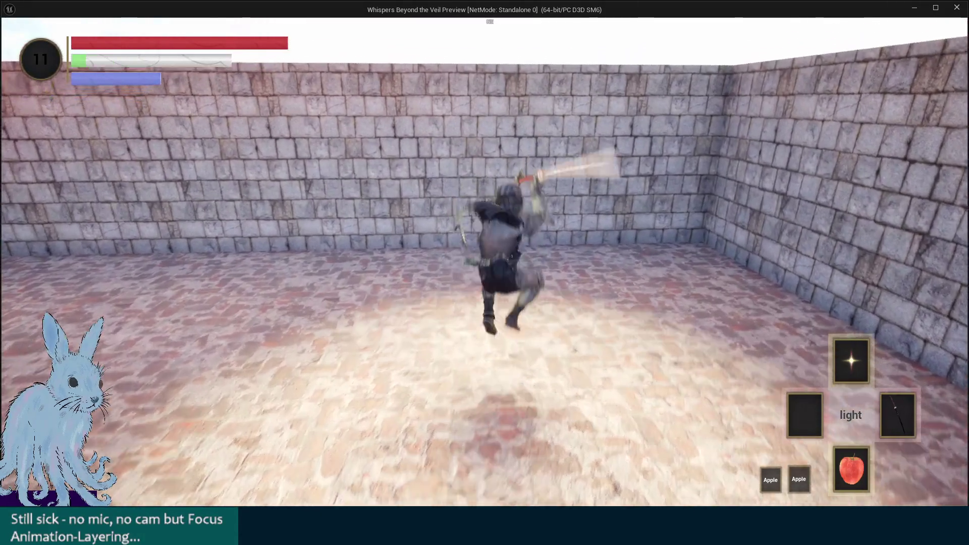
pyautogui.press('Left')
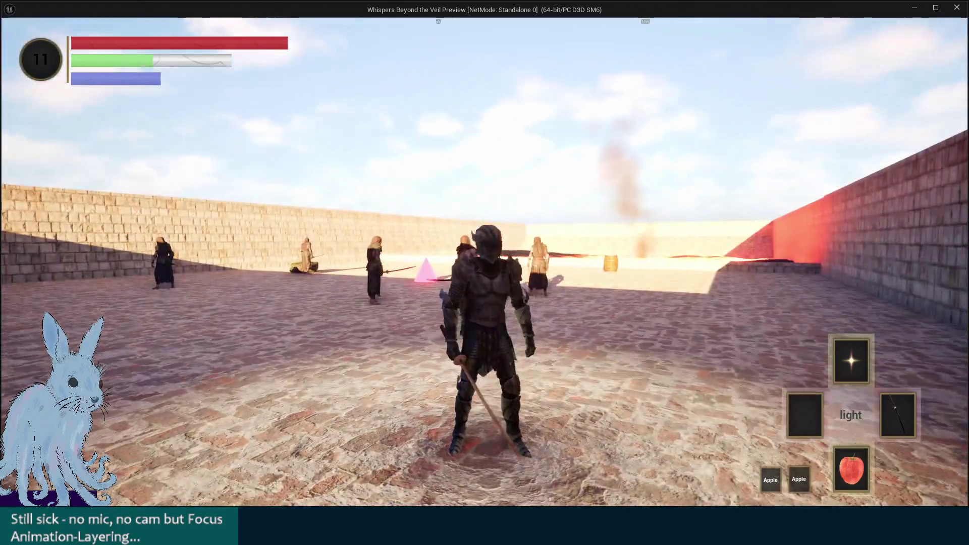
pyautogui.press('a')
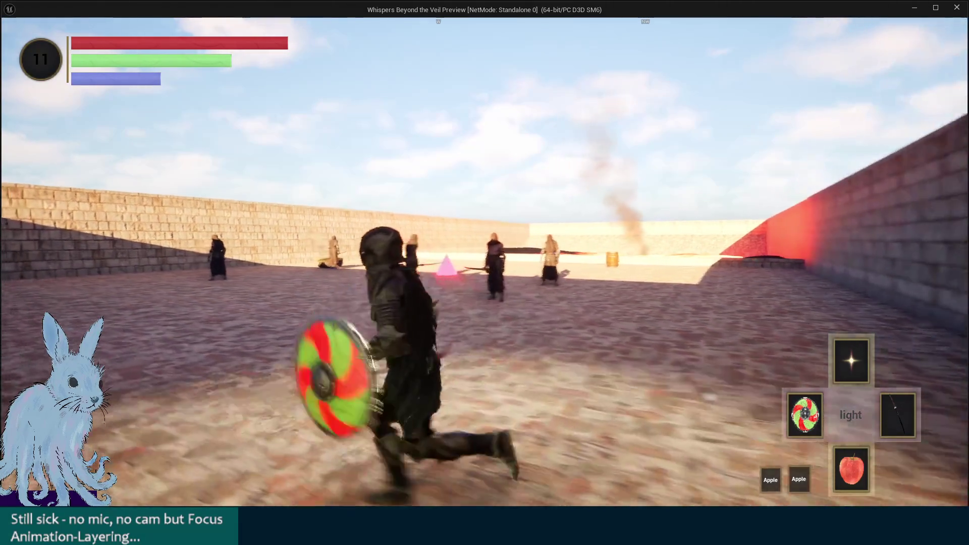
pyautogui.press('w')
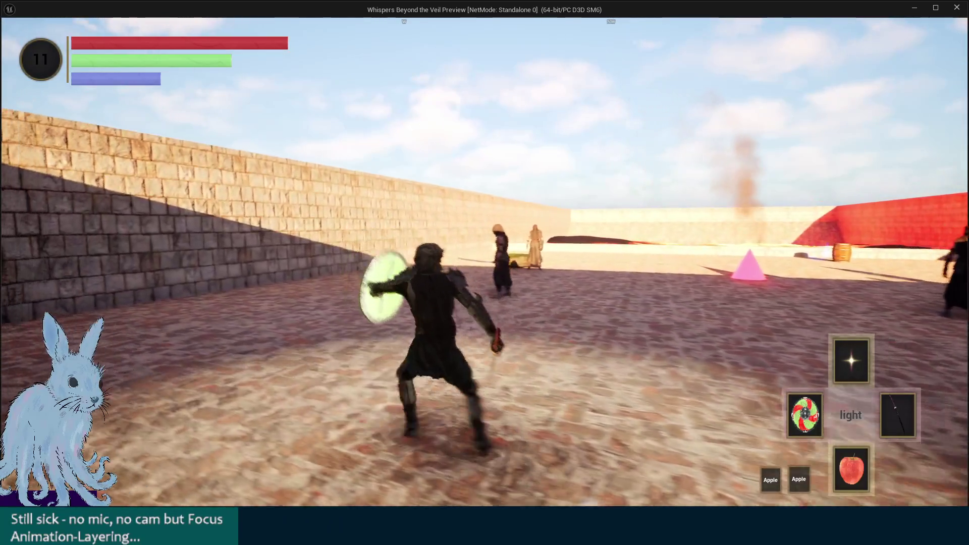
pyautogui.press('Escape')
pyautogui.moveTo(552, 220); pyautogui.dragTo(576, 181)
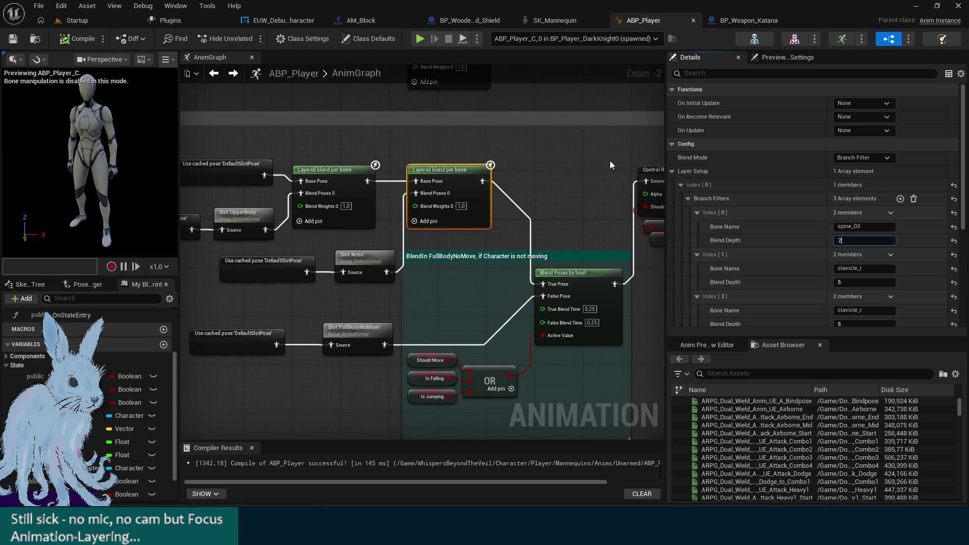
# Playtest running with the shield raised, then stop and reopen the SK_Mannequin skeleton
pyautogui.click(419, 39)
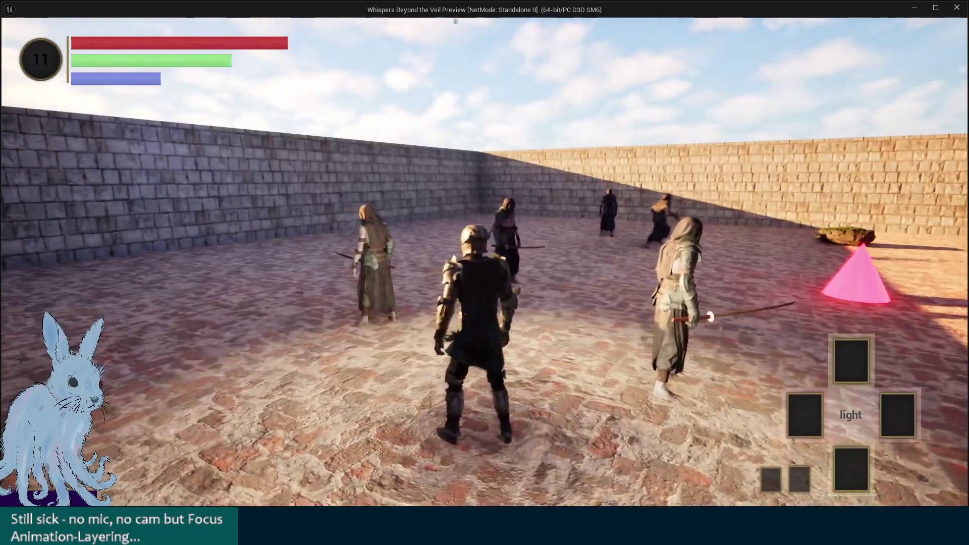
pyautogui.press('Left')
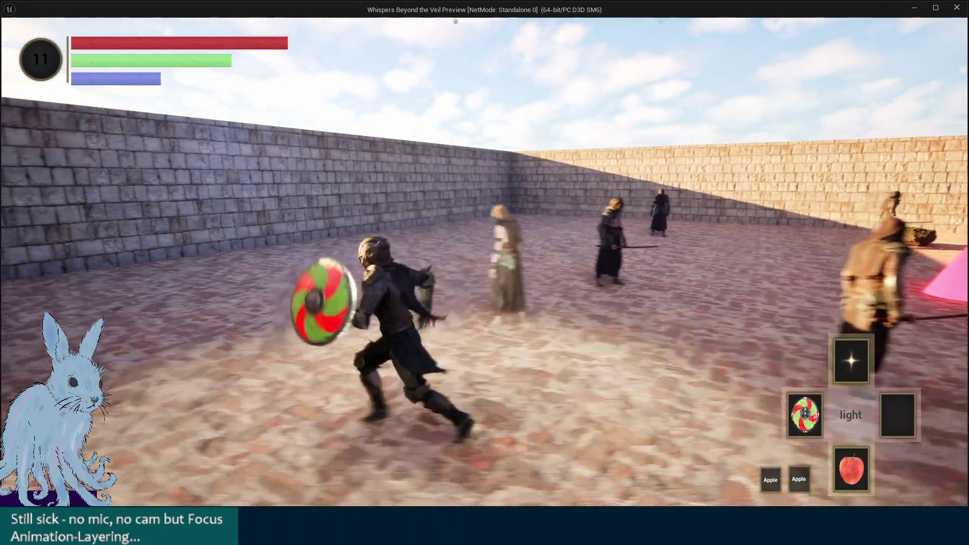
pyautogui.press('w')
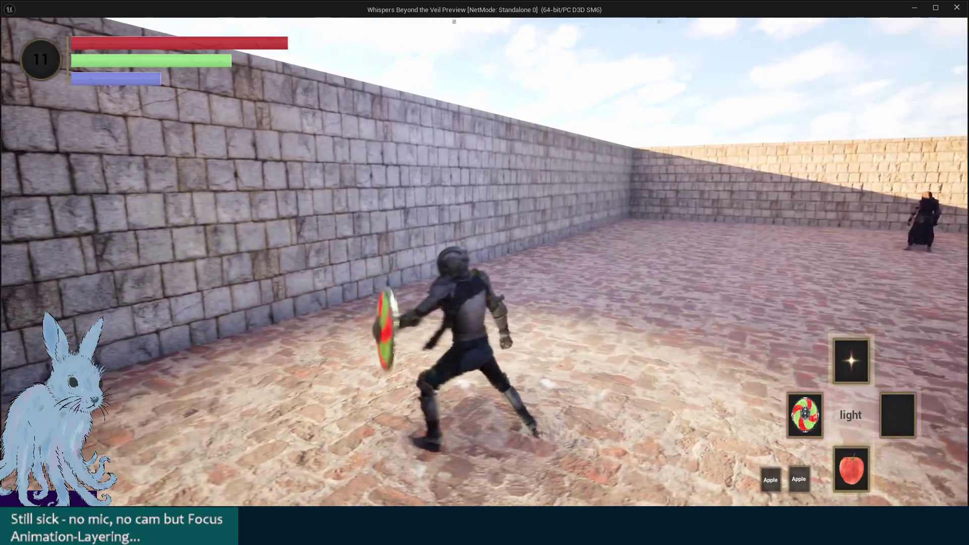
pyautogui.press('Escape')
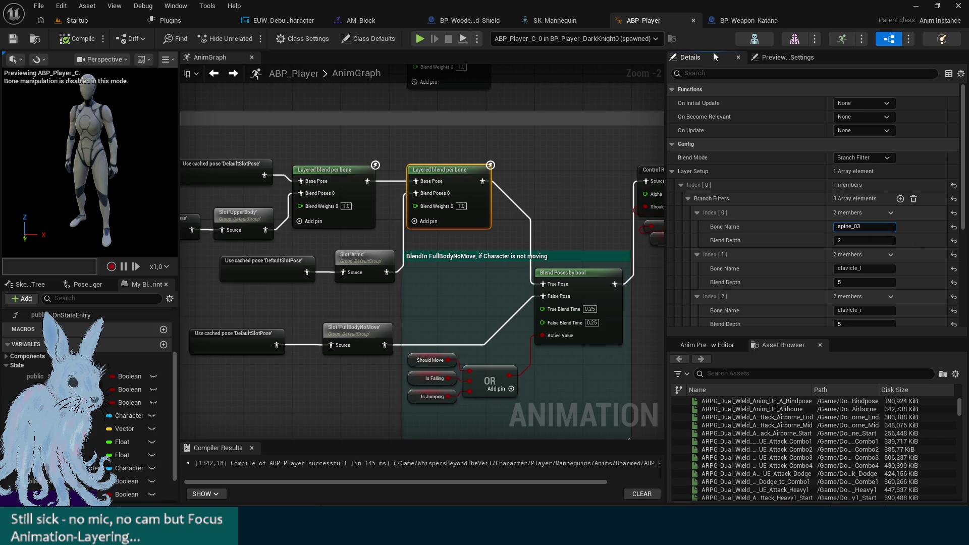
pyautogui.click(559, 19)
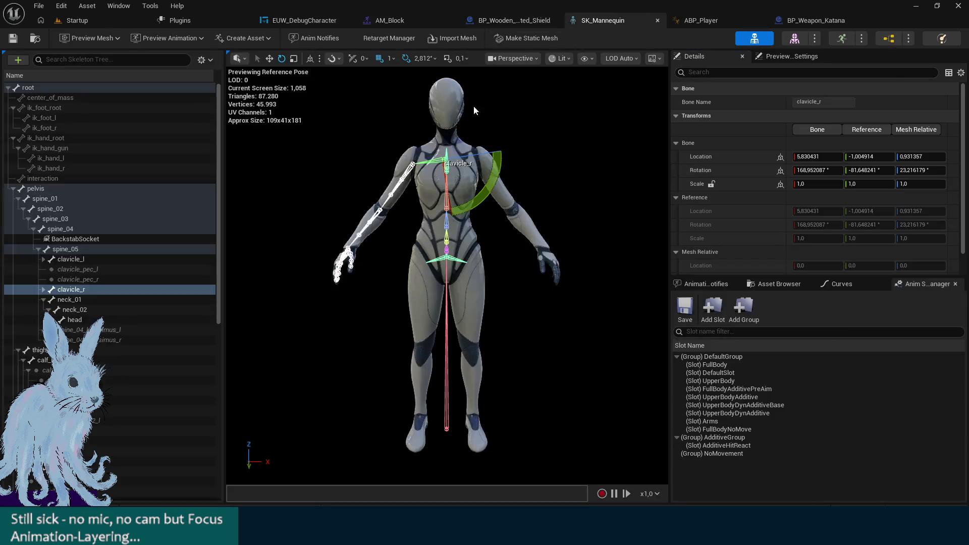
pyautogui.click(56, 219)
pyautogui.moveTo(260, 232); pyautogui.dragTo(81, 229)
pyautogui.click(60, 229)
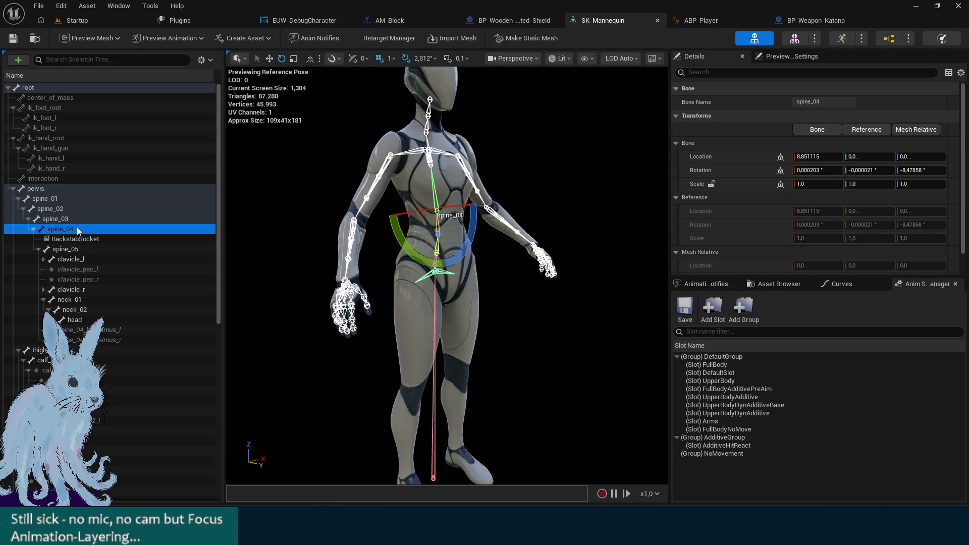
pyautogui.click(33, 221)
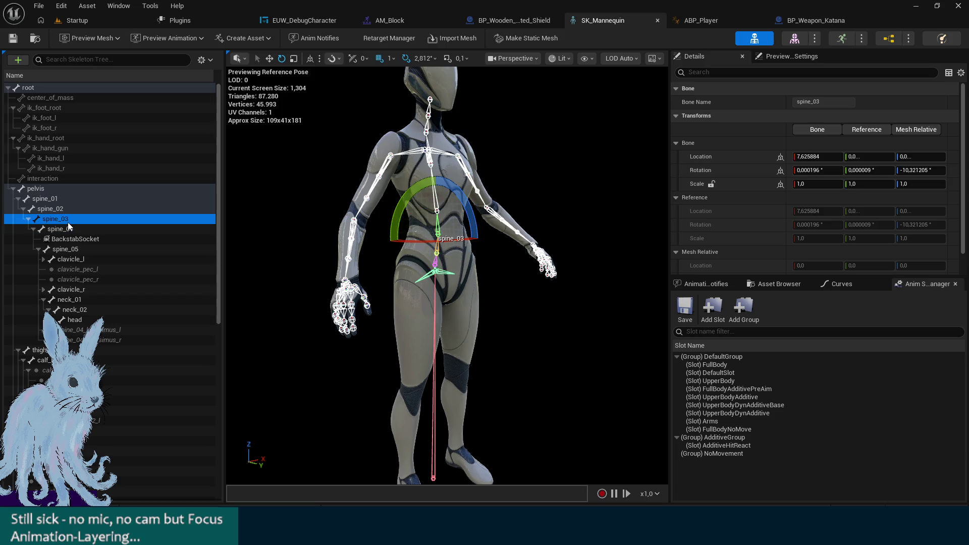
pyautogui.click(63, 249)
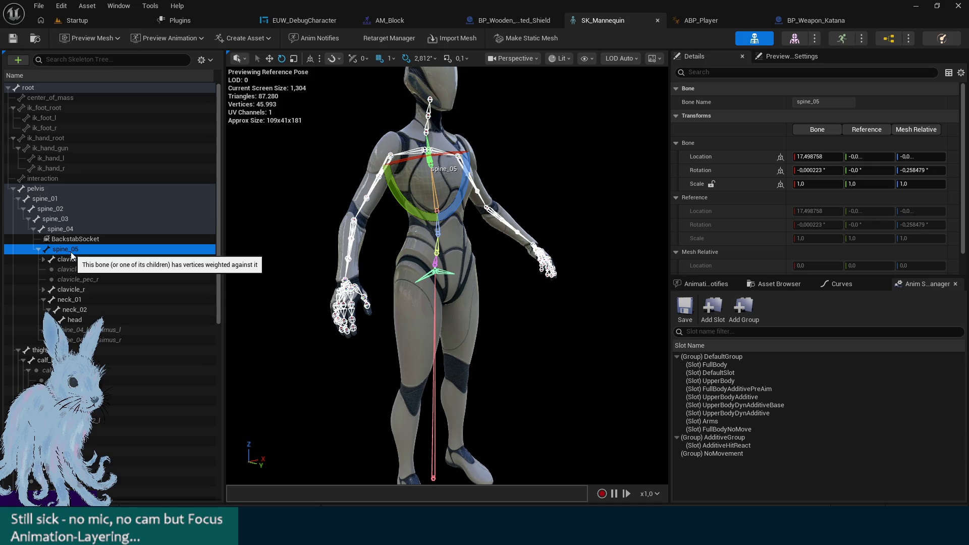
pyautogui.click(72, 299)
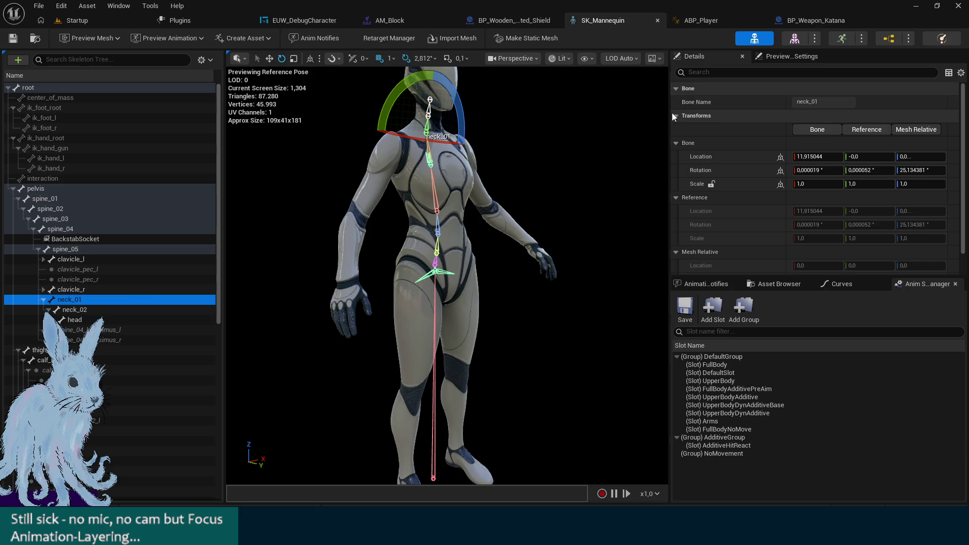
pyautogui.click(689, 19)
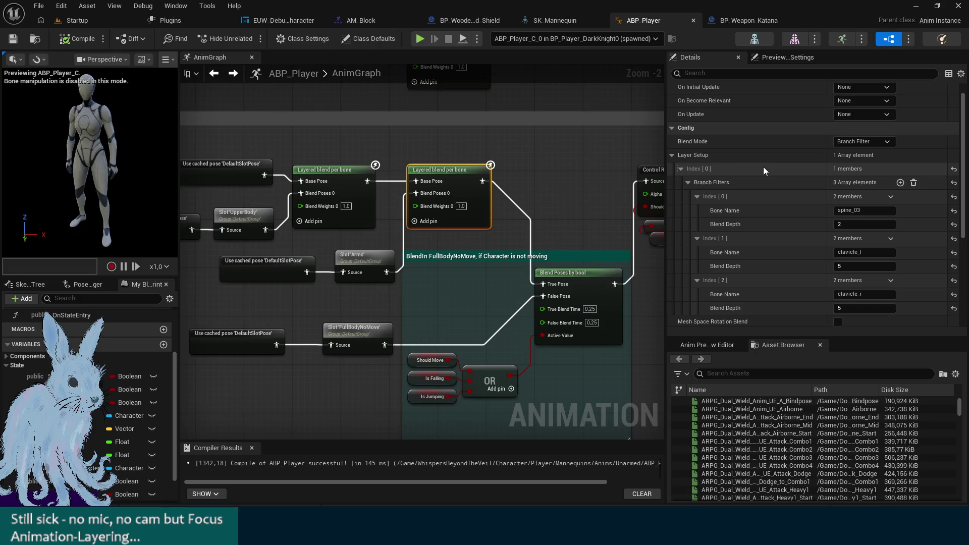
pyautogui.click(861, 143)
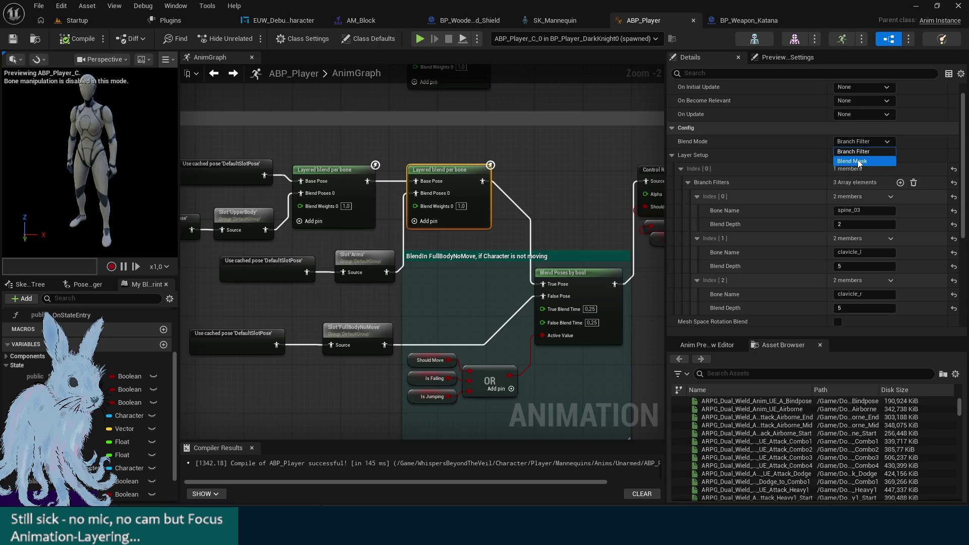
pyautogui.click(858, 161)
pyautogui.click(873, 146)
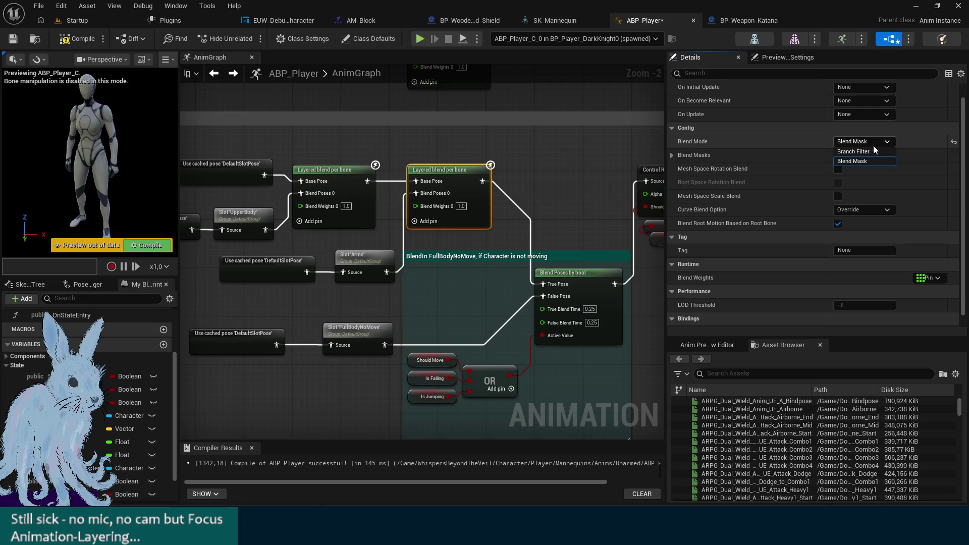
pyautogui.click(866, 151)
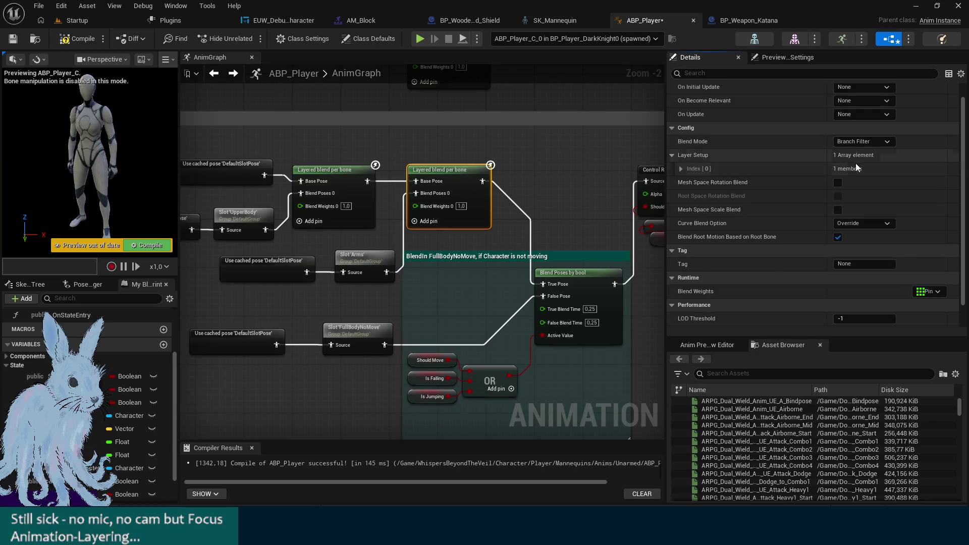
pyautogui.click(681, 169)
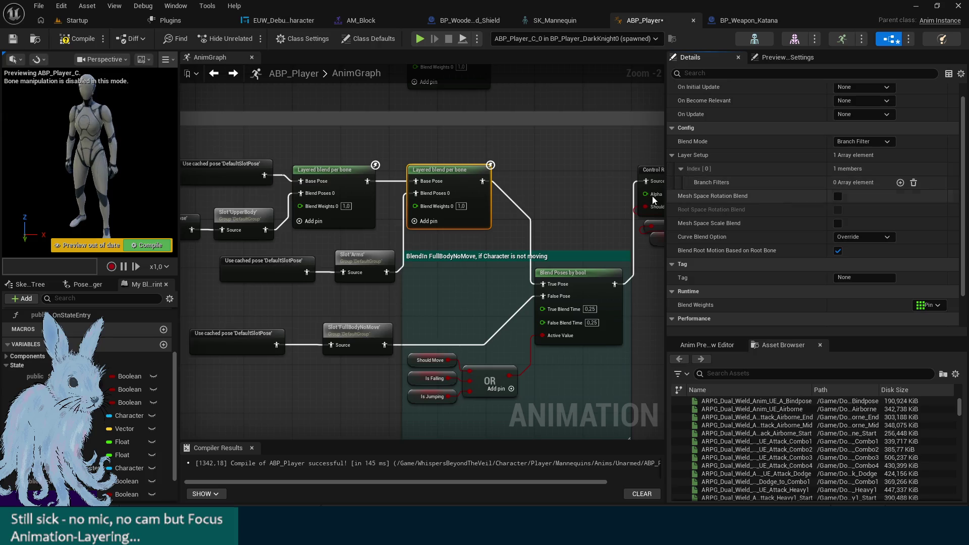
pyautogui.click(587, 152)
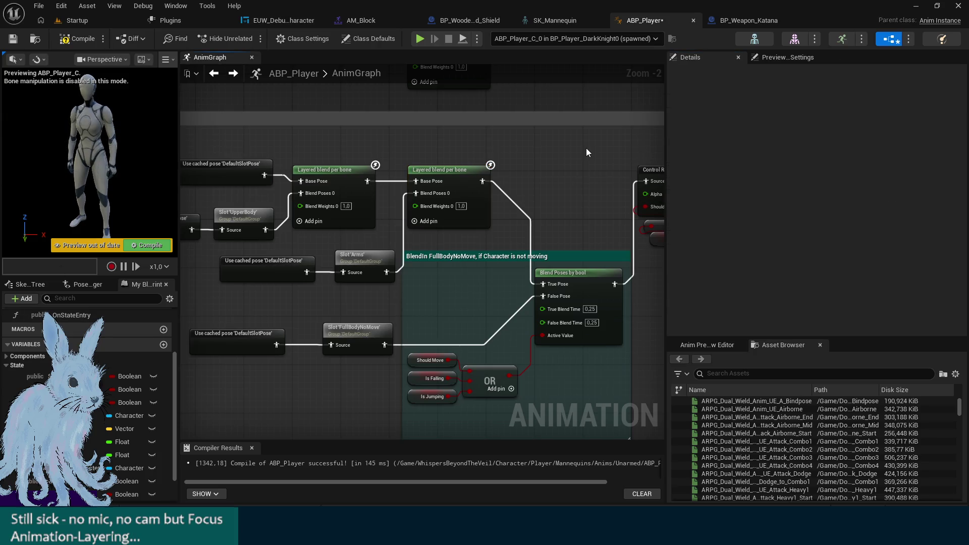
pyautogui.hotkey('ctrl', 'z')
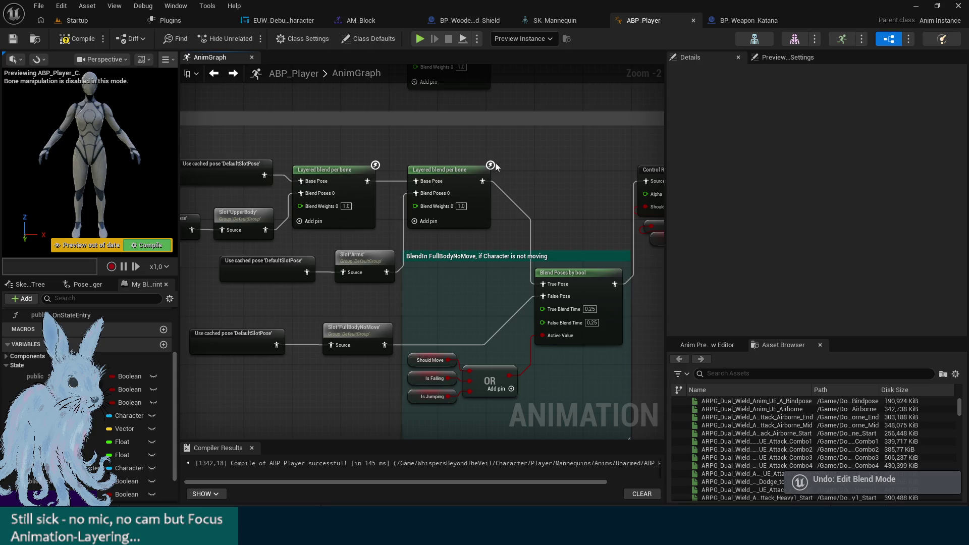
pyautogui.click(460, 176)
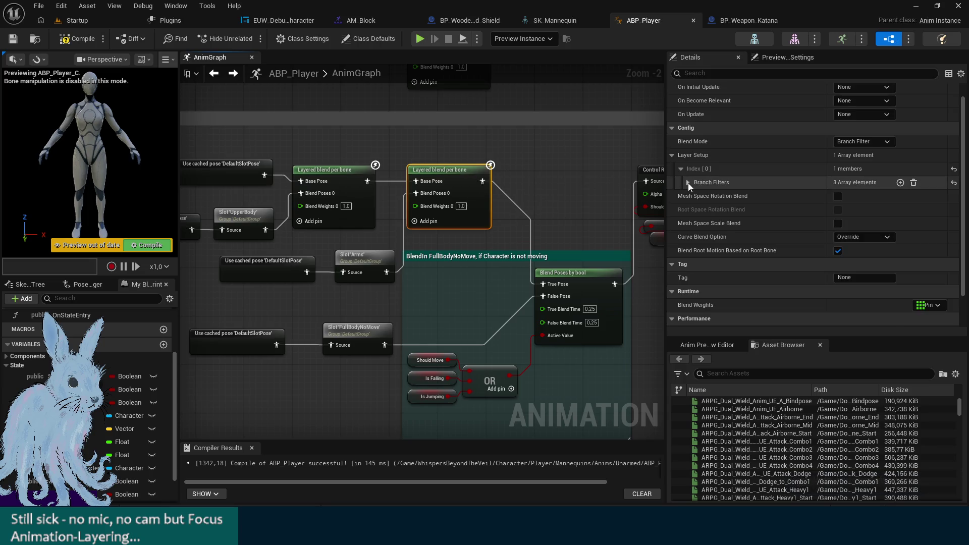
pyautogui.click(688, 182)
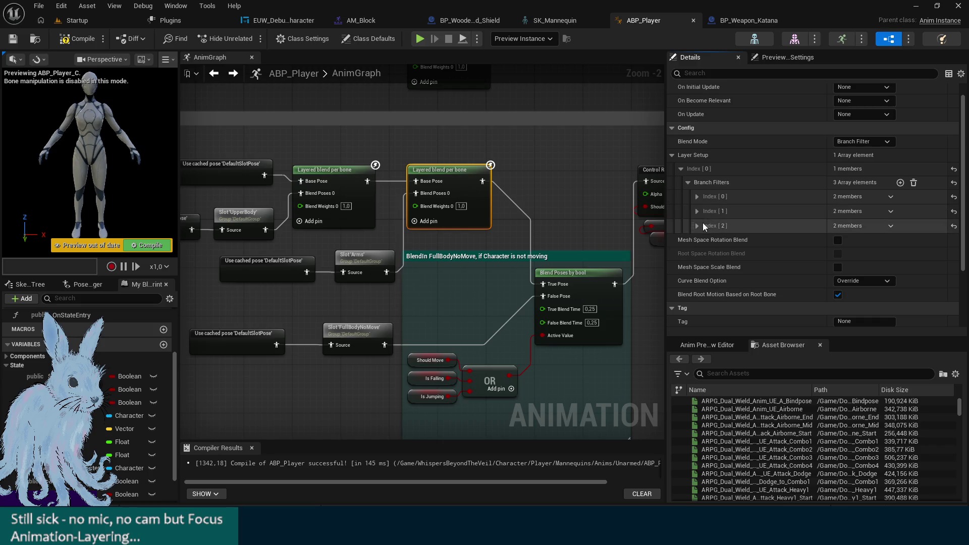
# Expand the clavicle_l and clavicle_r filter entries and cross-check their bone names in SK_Mannequin
pyautogui.click(697, 226)
pyautogui.click(696, 212)
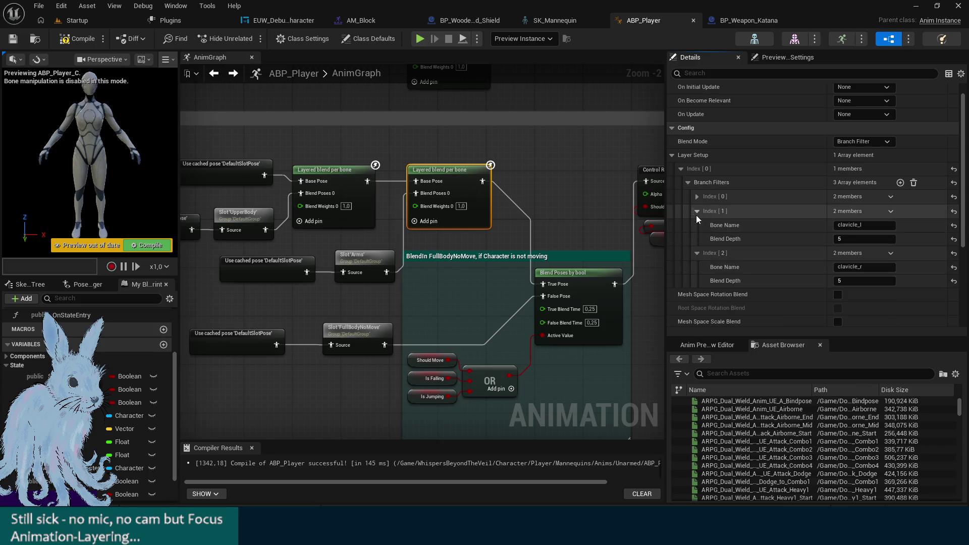
pyautogui.click(555, 20)
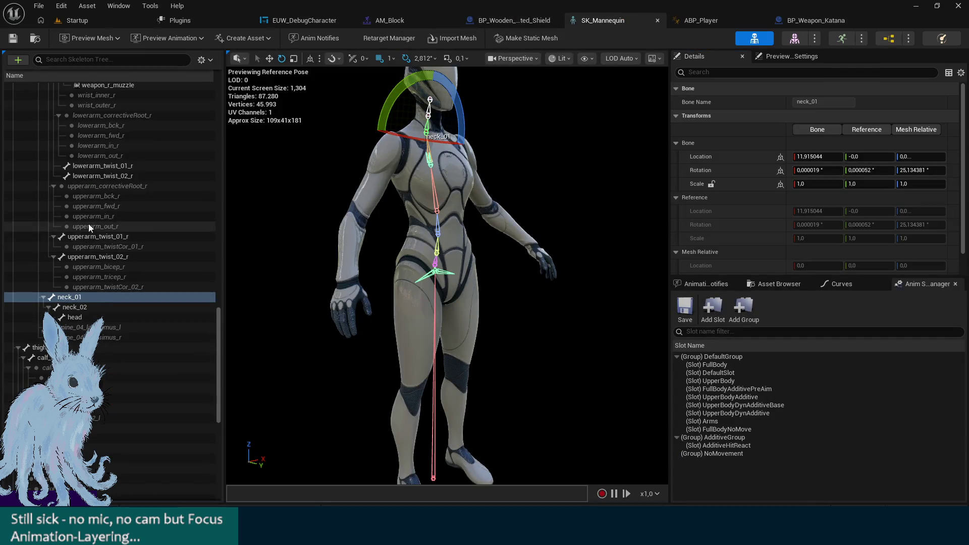
pyautogui.scroll(2, 100, 245)
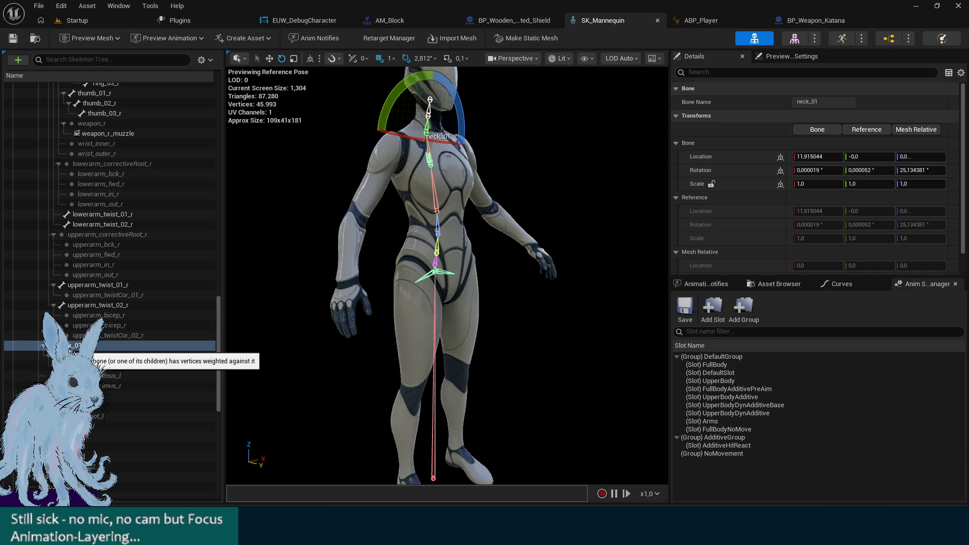
pyautogui.click(685, 16)
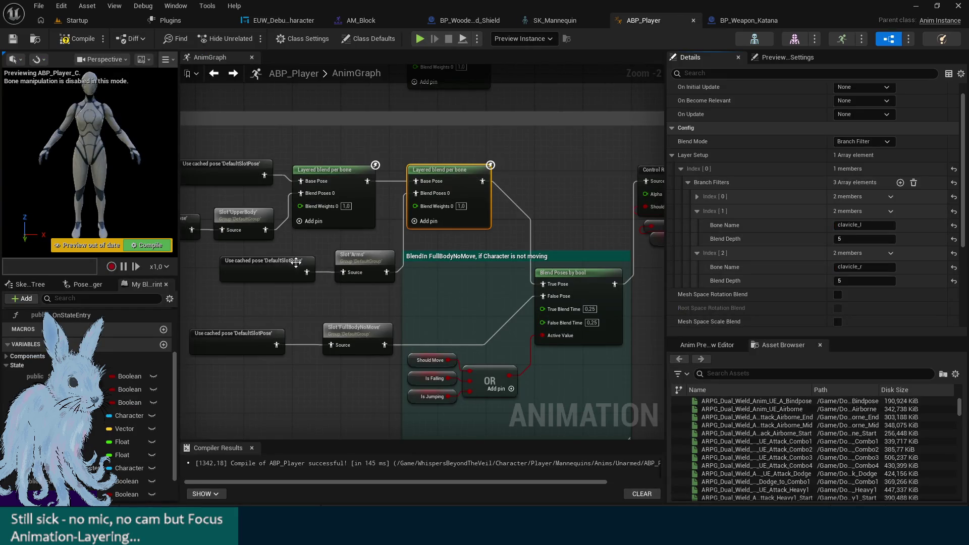
# Check the Arms slot node, then confirm in the Animation folder that AM_Block uses the Arms slot
pyautogui.click(362, 266)
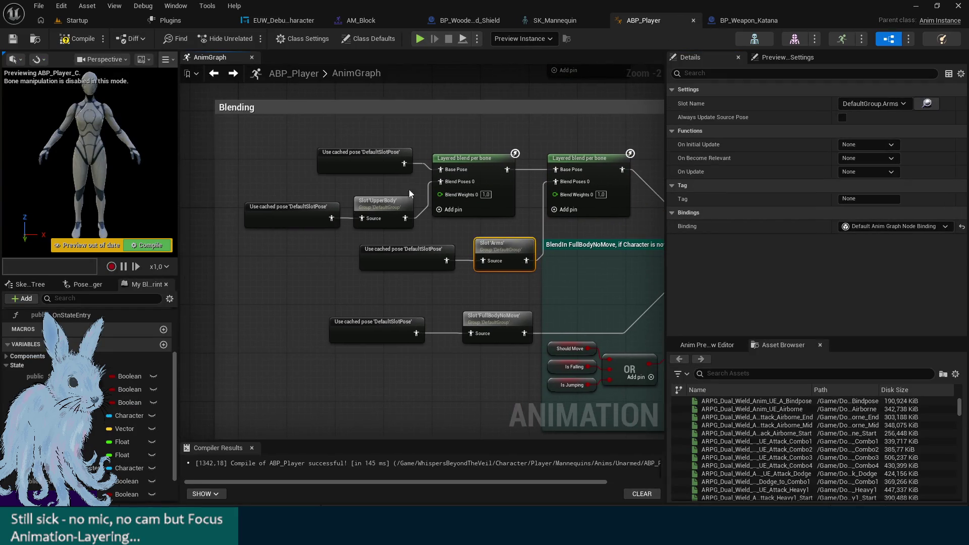
pyautogui.click(80, 21)
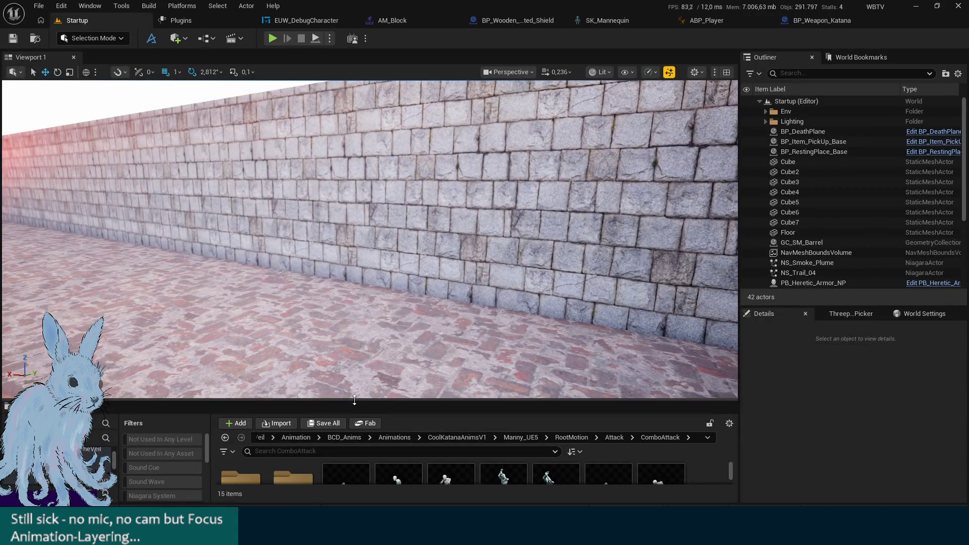
pyautogui.moveTo(355, 400); pyautogui.dragTo(365, 247)
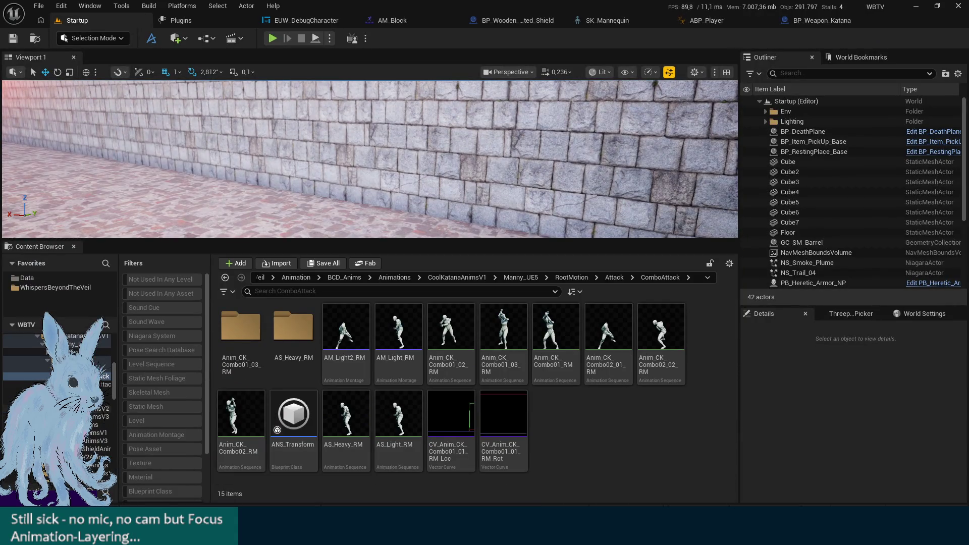
pyautogui.scroll(-5, 56, 363)
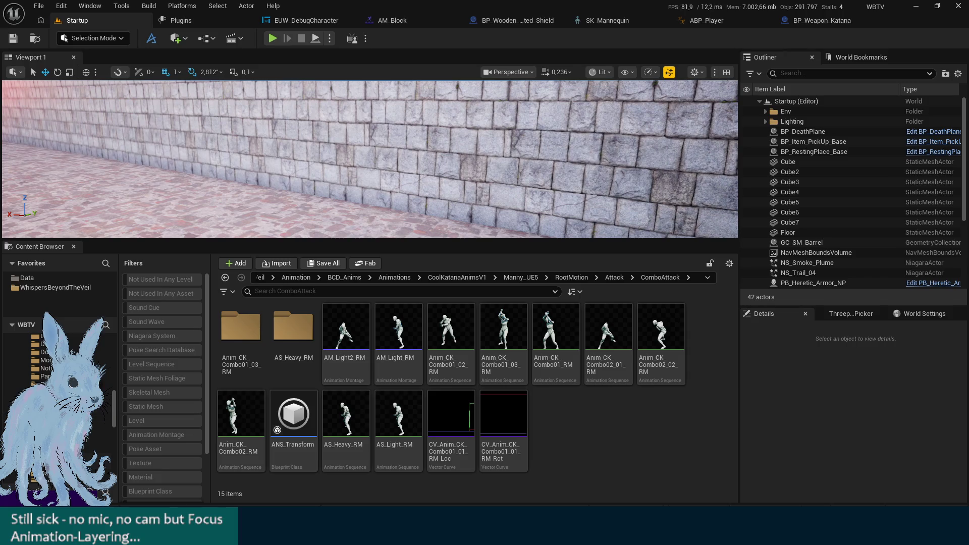
pyautogui.scroll(-2, 55, 363)
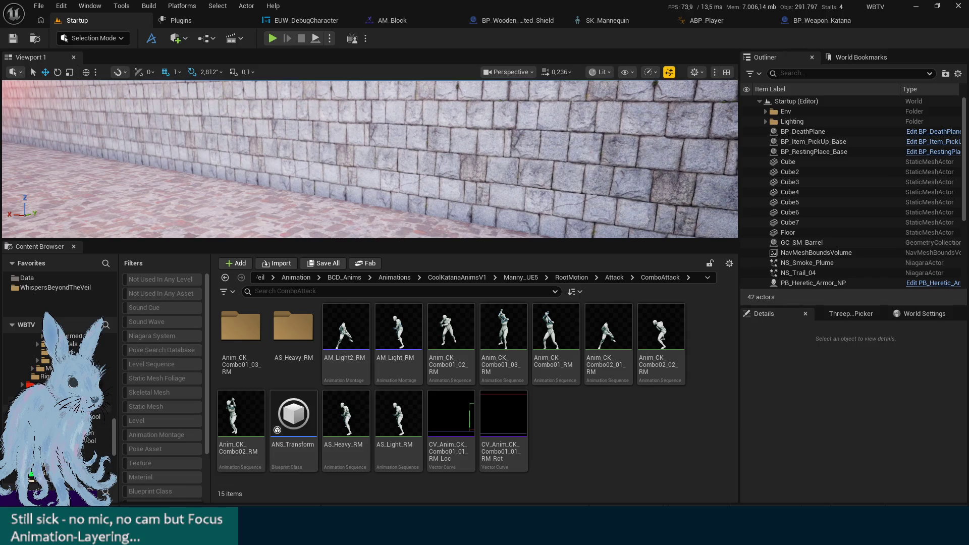
pyautogui.scroll(-3, 86, 409)
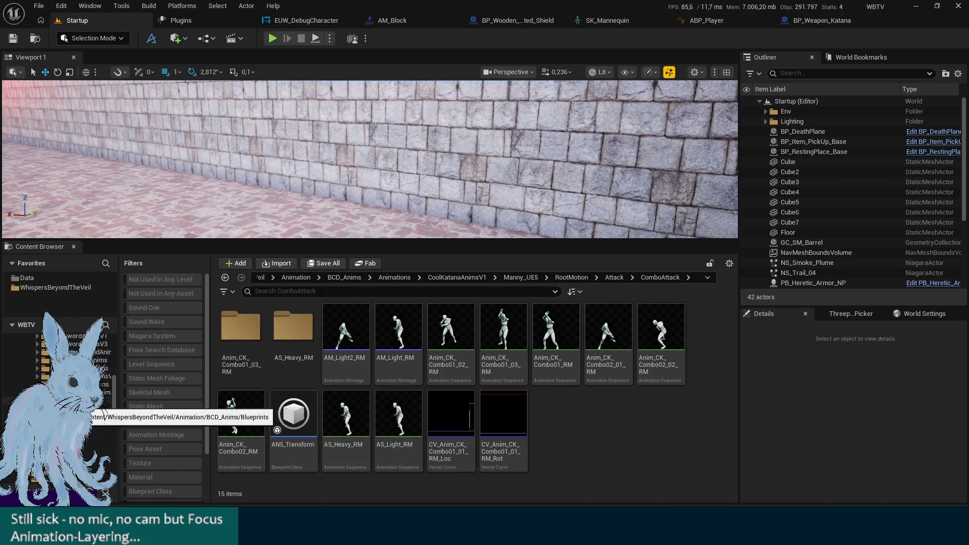
pyautogui.click(295, 277)
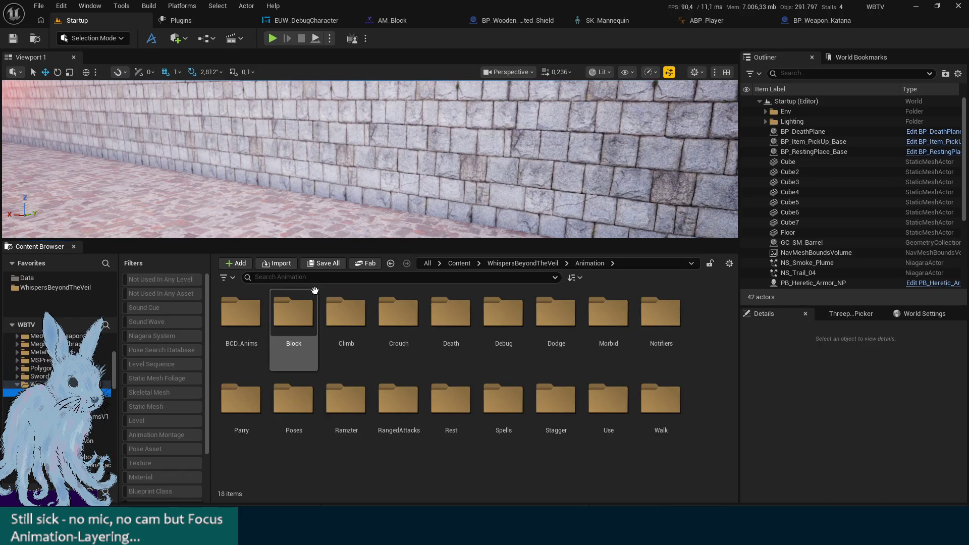
pyautogui.click(399, 21)
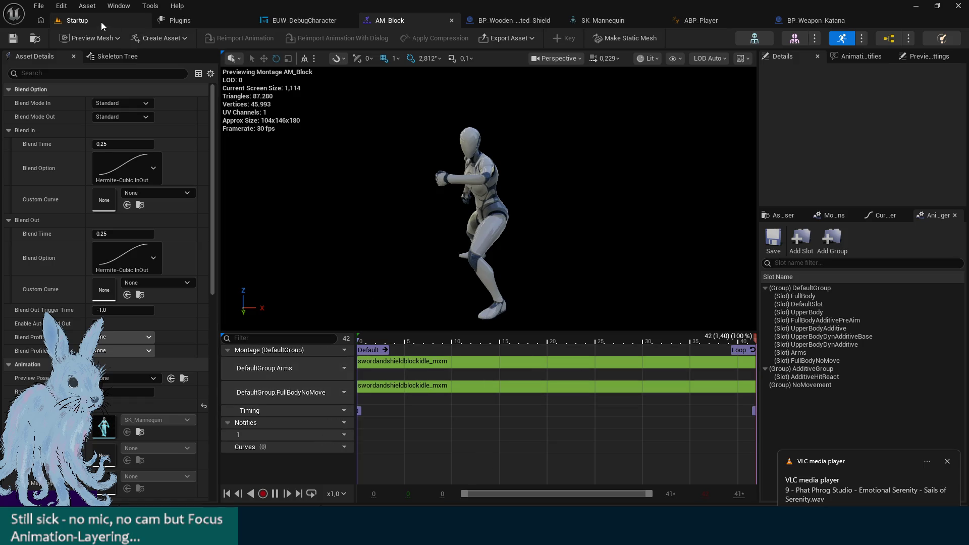
pyautogui.click(719, 20)
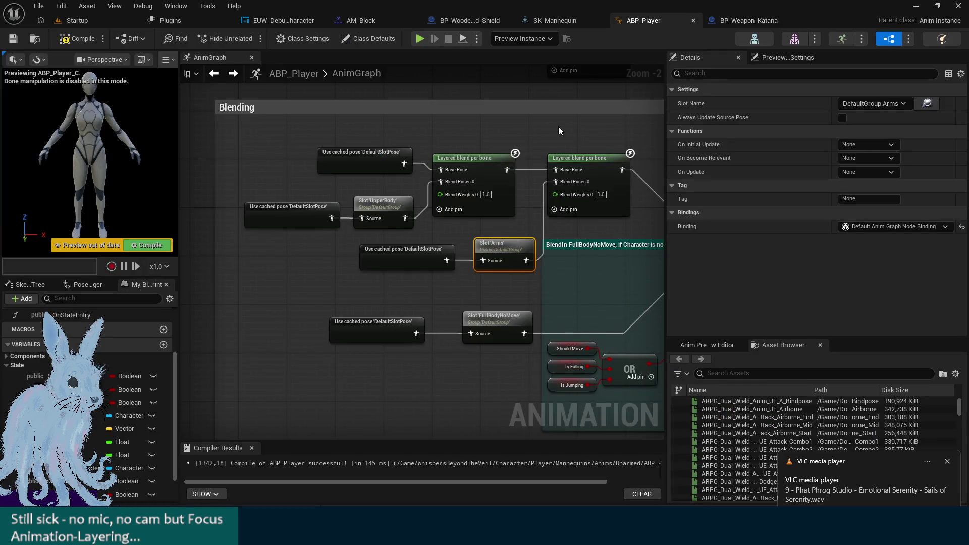
# On the second Layered blend per bone, give the Index [0] spine_03 filter blend depth 0, then play
pyautogui.moveTo(558, 127); pyautogui.dragTo(492, 95)
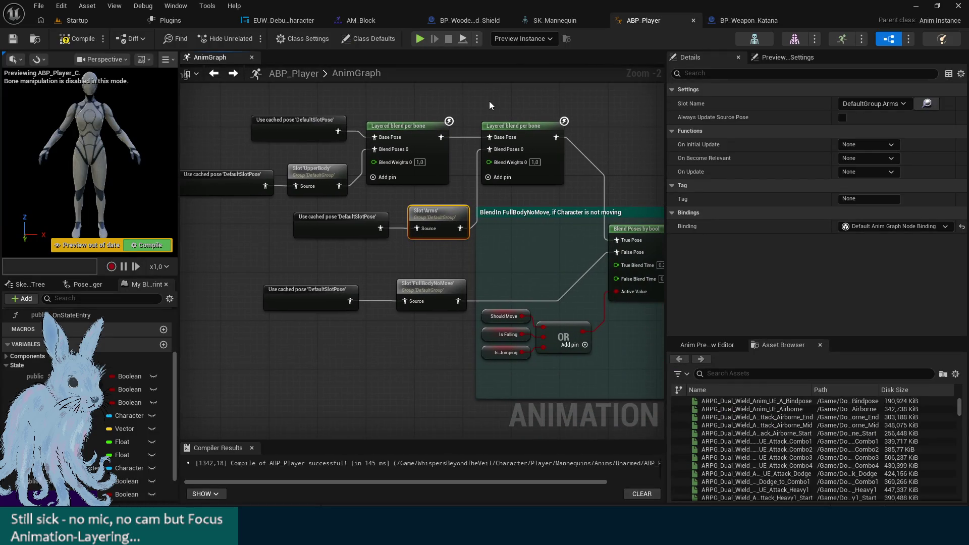
pyautogui.click(489, 124)
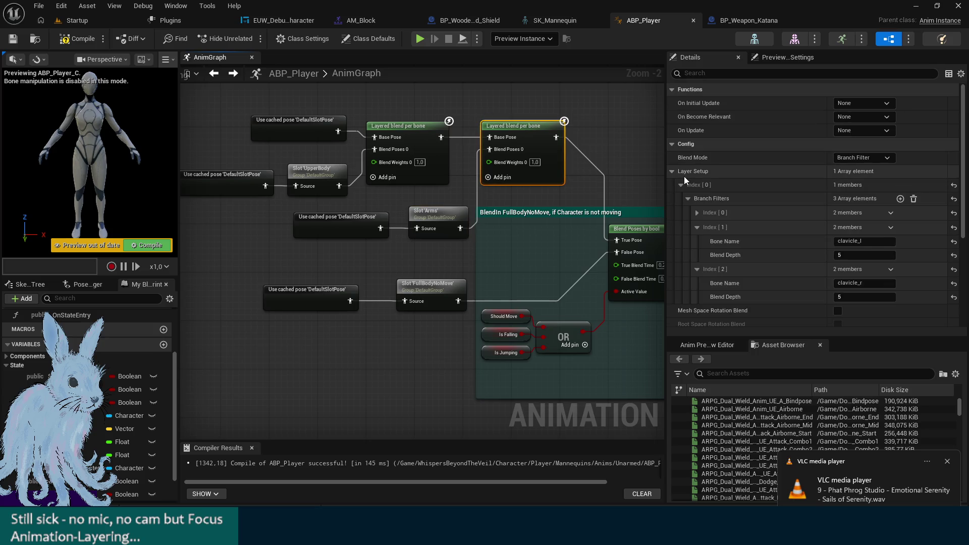
pyautogui.click(697, 212)
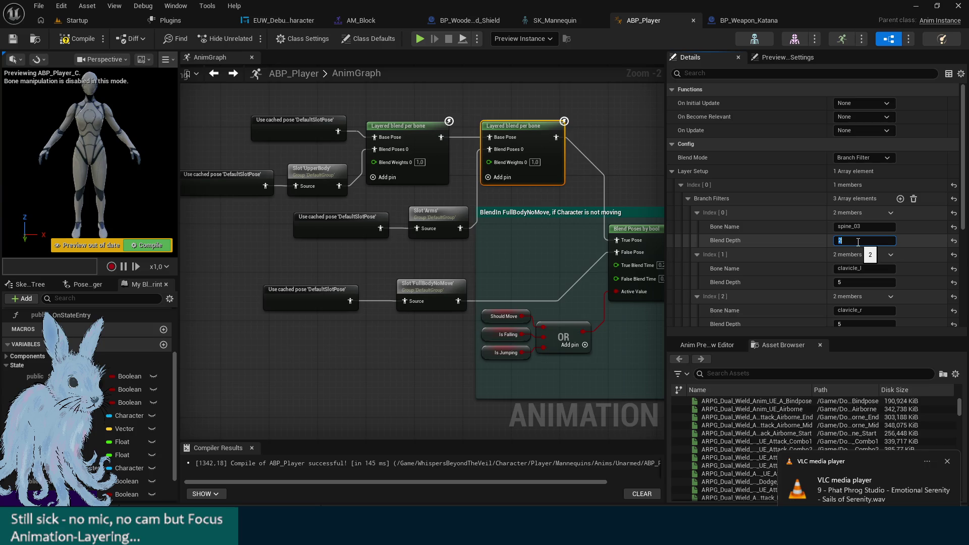
pyautogui.write('0')
pyautogui.press('Return')
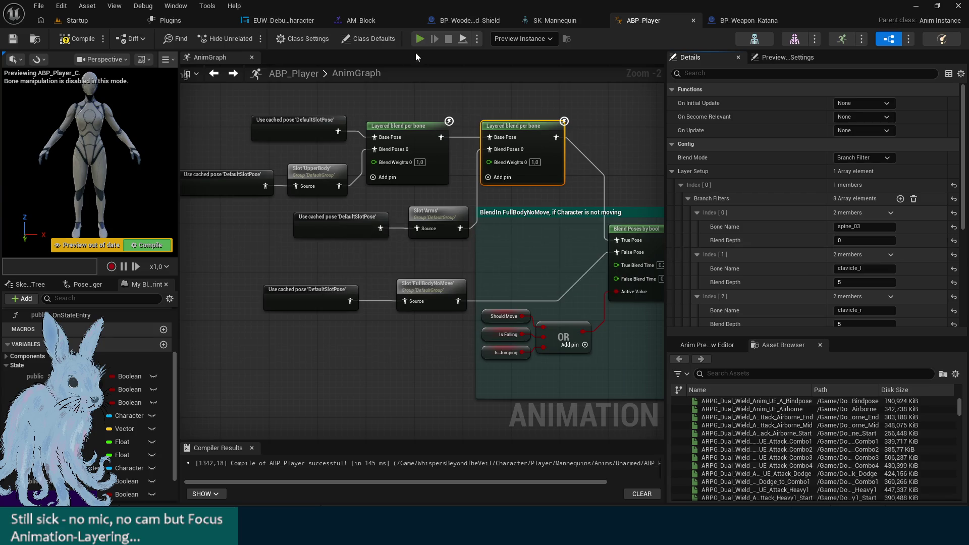
pyautogui.click(419, 39)
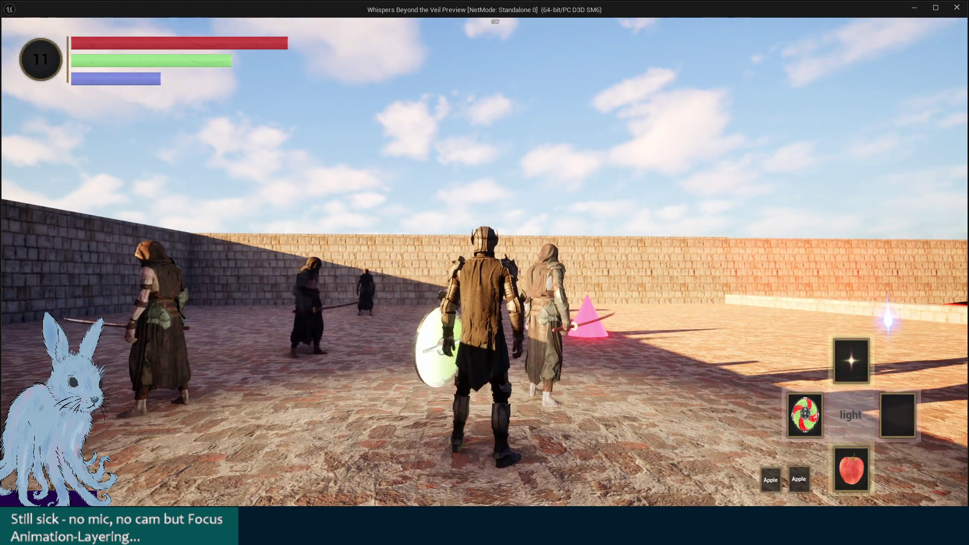
# Run around the arena, enter shield combat stance and lunge right, then stop the preview
pyautogui.press('a')
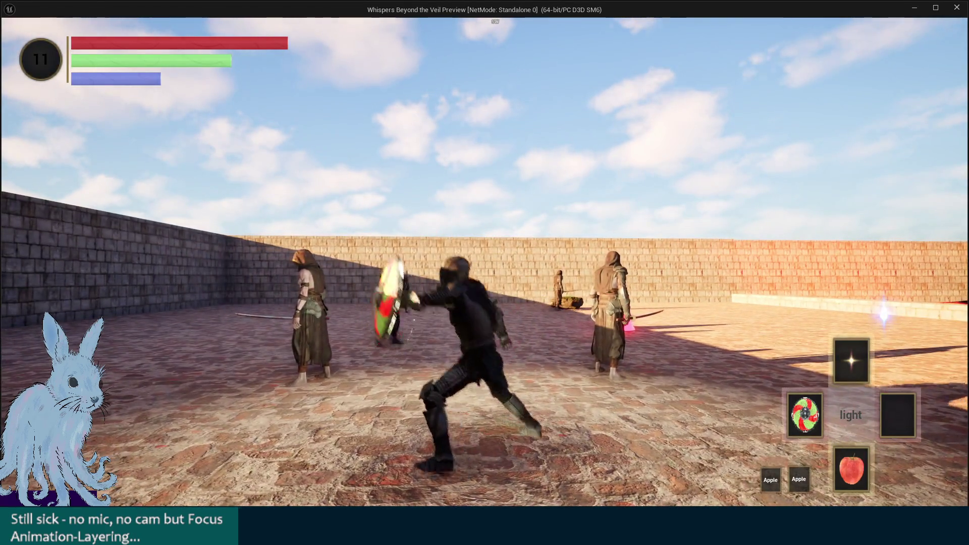
pyautogui.press('a')
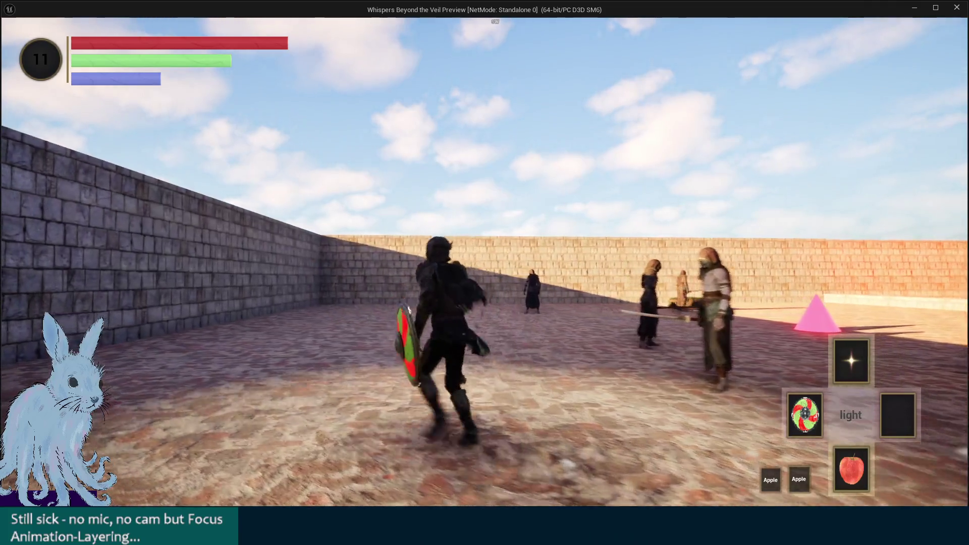
pyautogui.press('w')
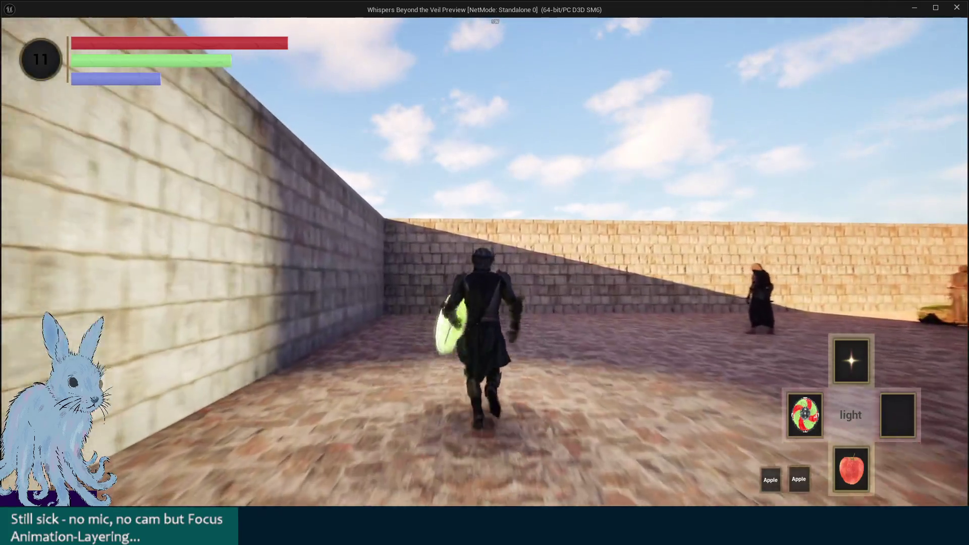
pyautogui.press('w')
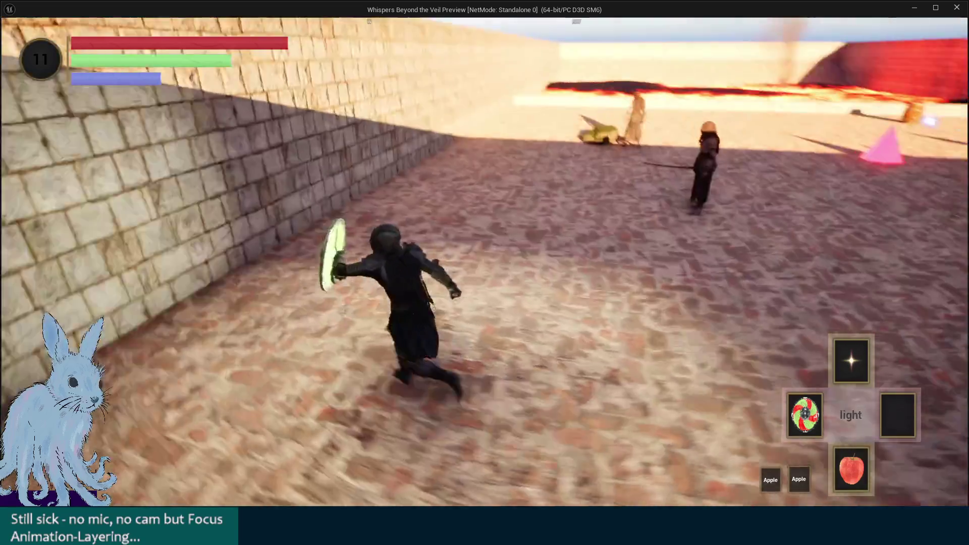
pyautogui.press('w')
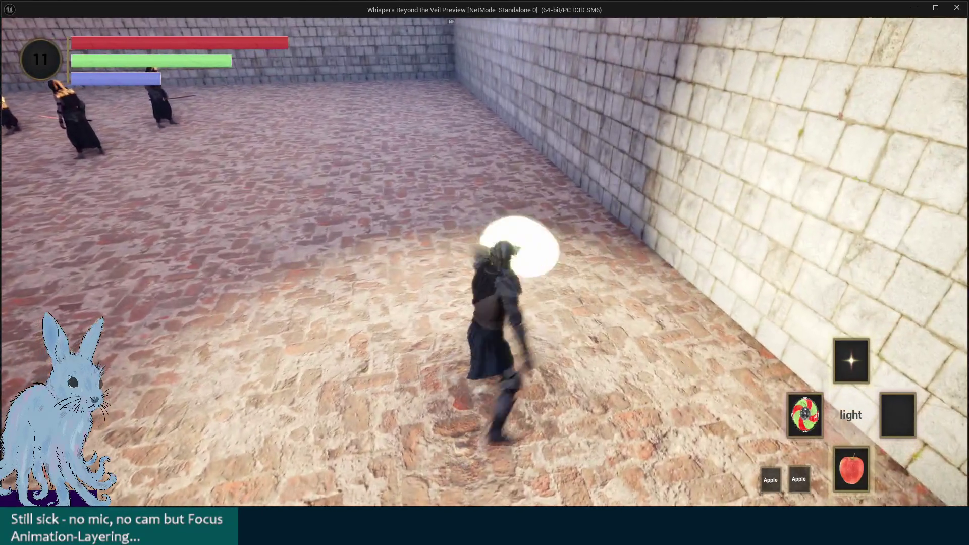
pyautogui.press('w')
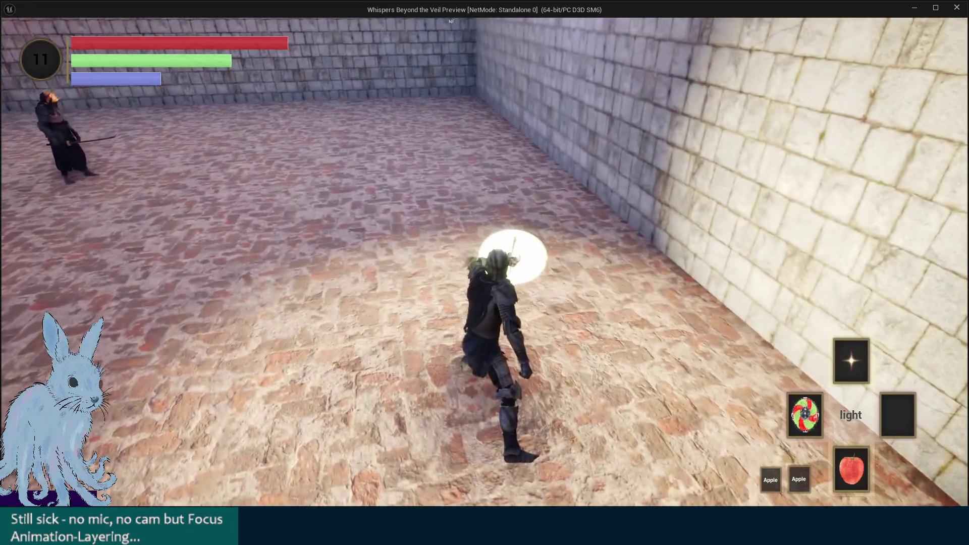
pyautogui.press('w')
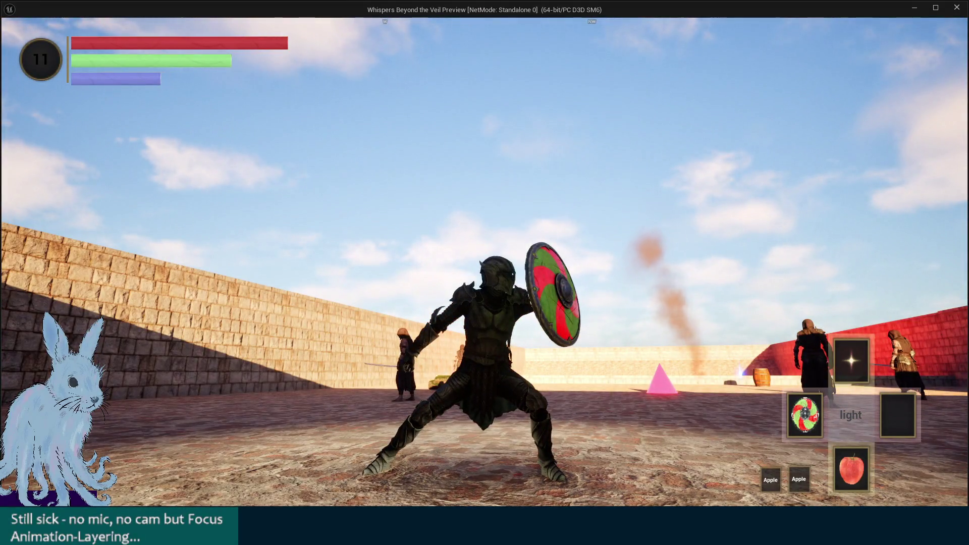
pyautogui.press('d')
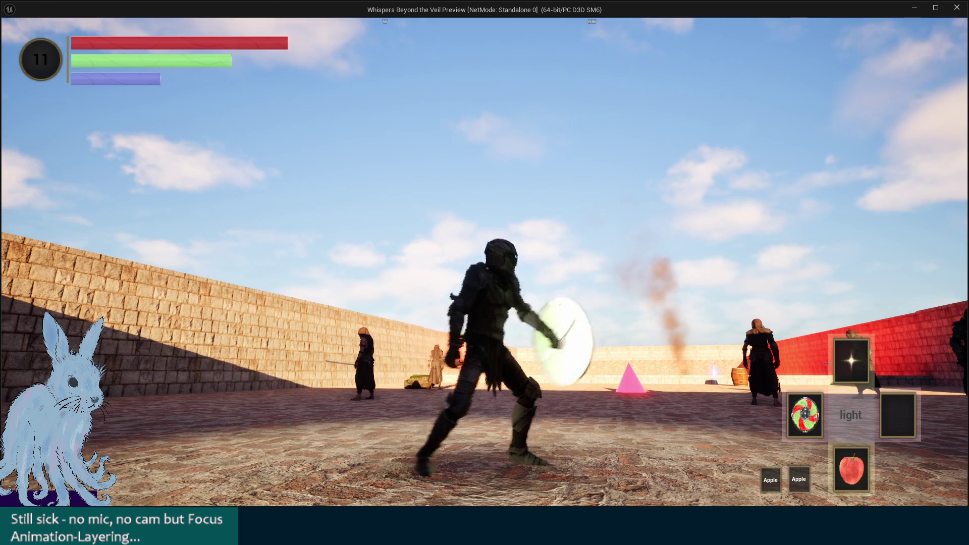
pyautogui.press('w')
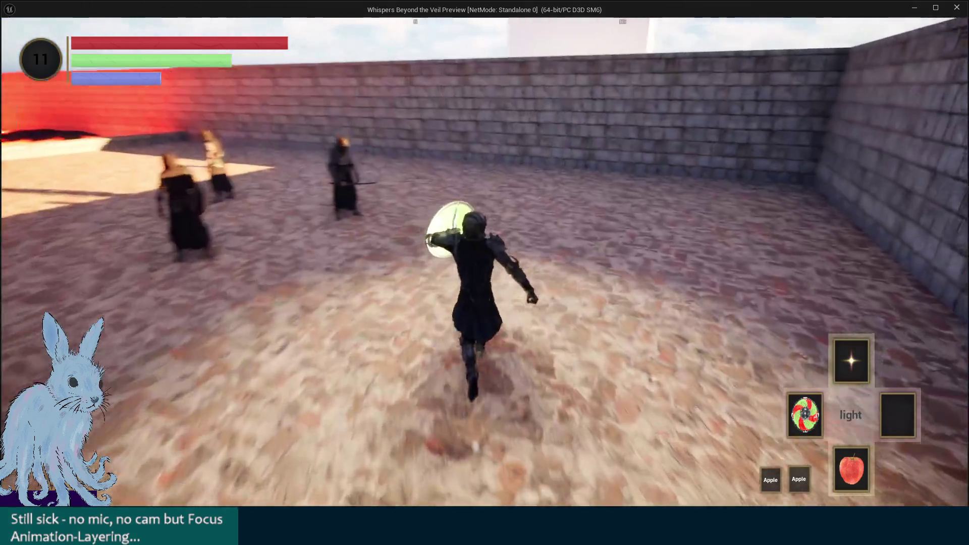
pyautogui.press('Escape')
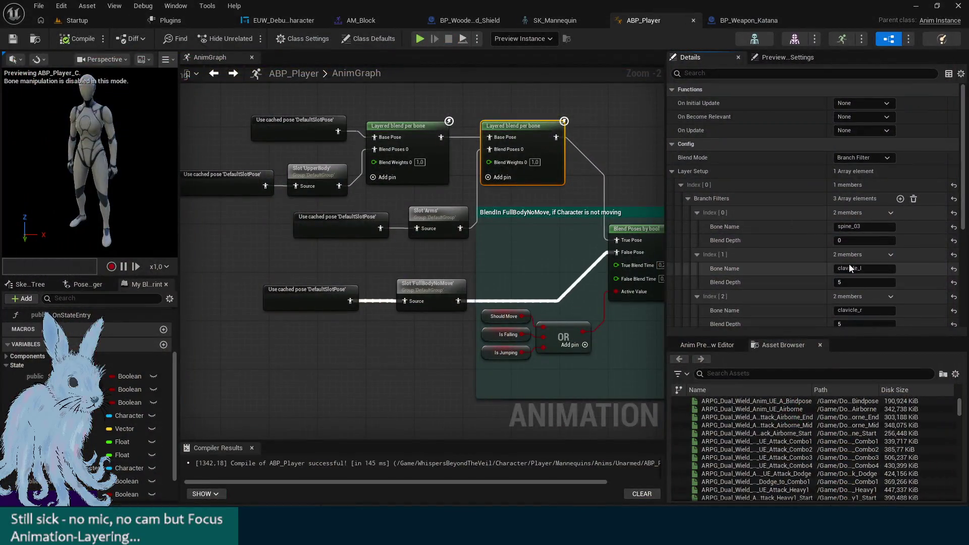
# Move the top DefaultSlotPose cached-pose node beside the second Layered blend per bone and wire it to Base Pose
pyautogui.moveTo(604, 158); pyautogui.dragTo(596, 178)
pyautogui.moveTo(340, 216)
pyautogui.mouseDown()
pyautogui.moveTo(421, 224)
pyautogui.moveTo(268, 213)
pyautogui.moveTo(250, 167)
pyautogui.moveTo(159, 203)
pyautogui.moveTo(269, 203)
pyautogui.mouseUp()
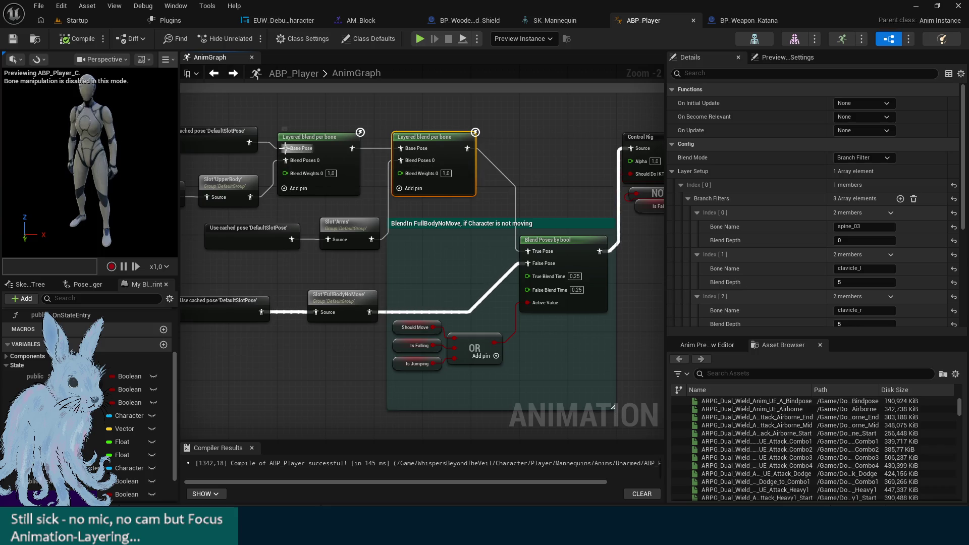
pyautogui.click(306, 137)
pyautogui.moveTo(306, 118)
pyautogui.mouseDown()
pyautogui.moveTo(377, 103)
pyautogui.moveTo(439, 132)
pyautogui.moveTo(430, 139)
pyautogui.mouseUp()
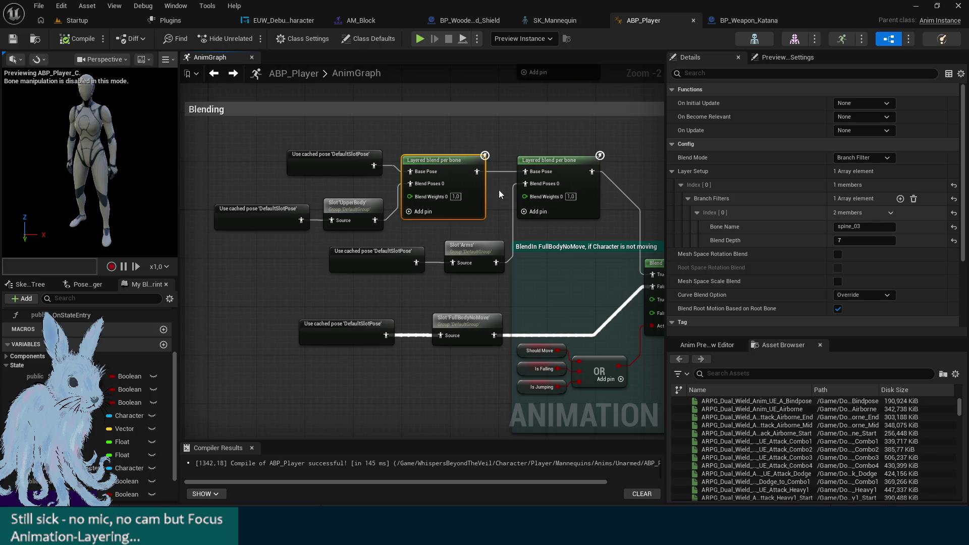
pyautogui.click(346, 151)
pyautogui.moveTo(328, 168)
pyautogui.mouseDown()
pyautogui.moveTo(521, 156)
pyautogui.moveTo(455, 135)
pyautogui.moveTo(524, 171)
pyautogui.mouseUp()
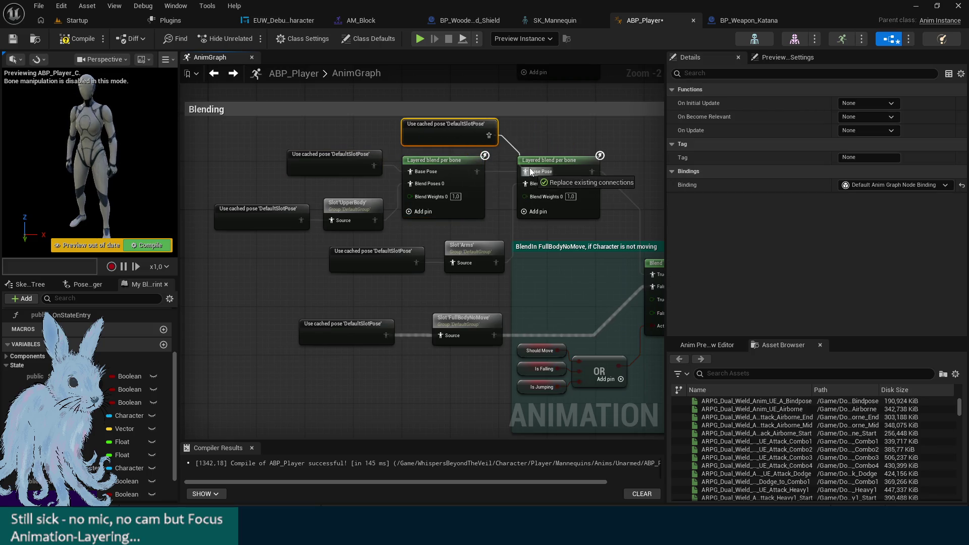
pyautogui.moveTo(492, 223)
pyautogui.mouseDown()
pyautogui.moveTo(374, 192)
pyautogui.moveTo(302, 151)
pyautogui.mouseUp()
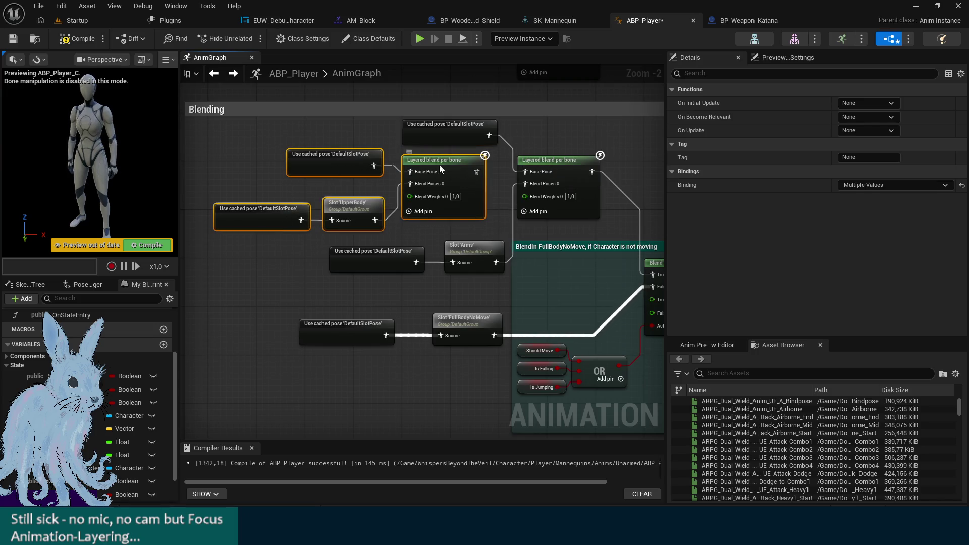
# Select the second Layered blend per bone and launch a playtest with Alt+P
pyautogui.moveTo(428, 166); pyautogui.dragTo(358, 153)
pyautogui.click(458, 142)
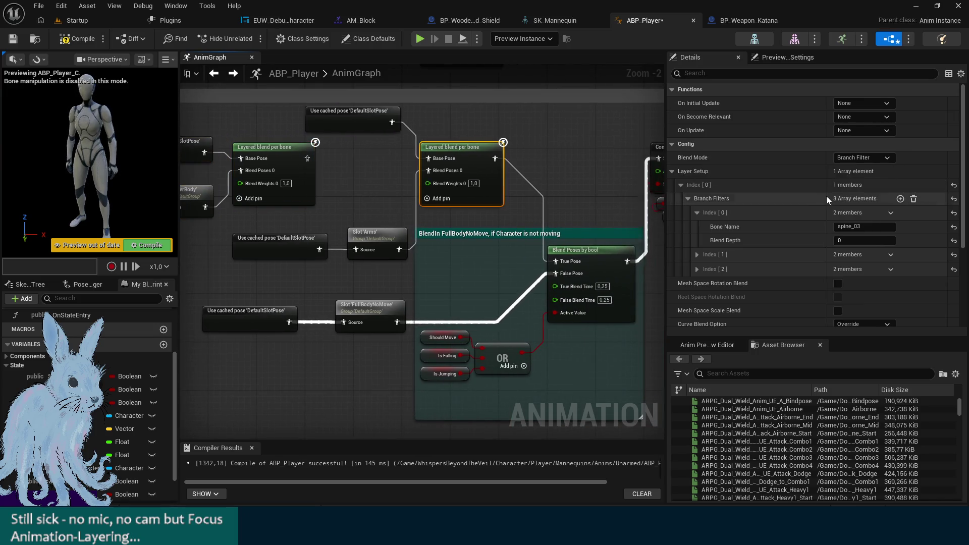
pyautogui.moveTo(516, 75); pyautogui.dragTo(400, 65)
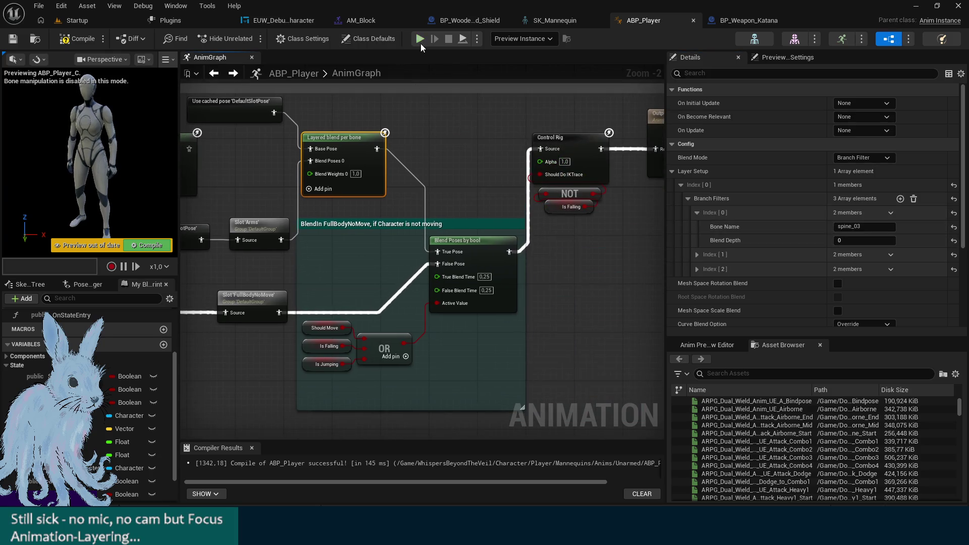
pyautogui.hotkey('alt', 'p')
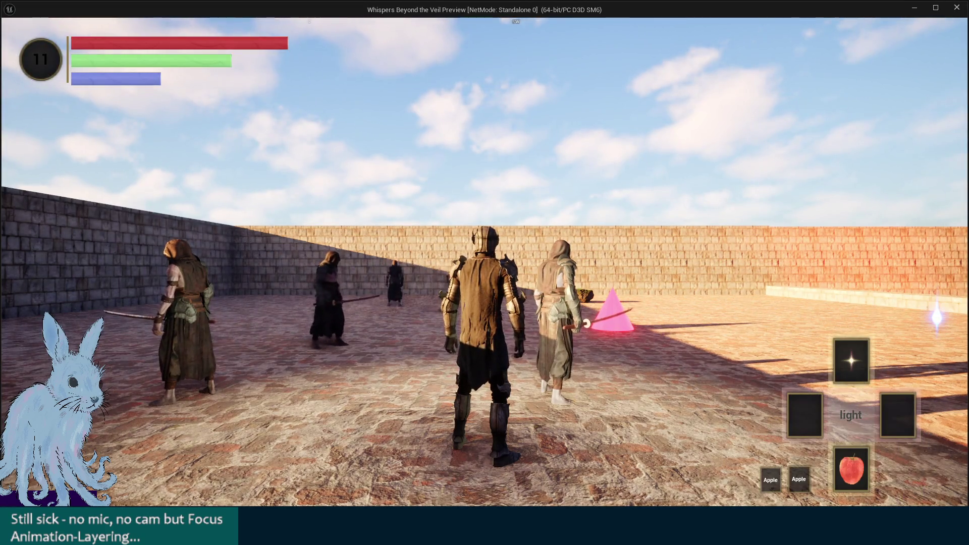
# Playtest with sword and shield equipped, attacking and running toward the far wall, then exit to the AnimGraph
pyautogui.press('Right')
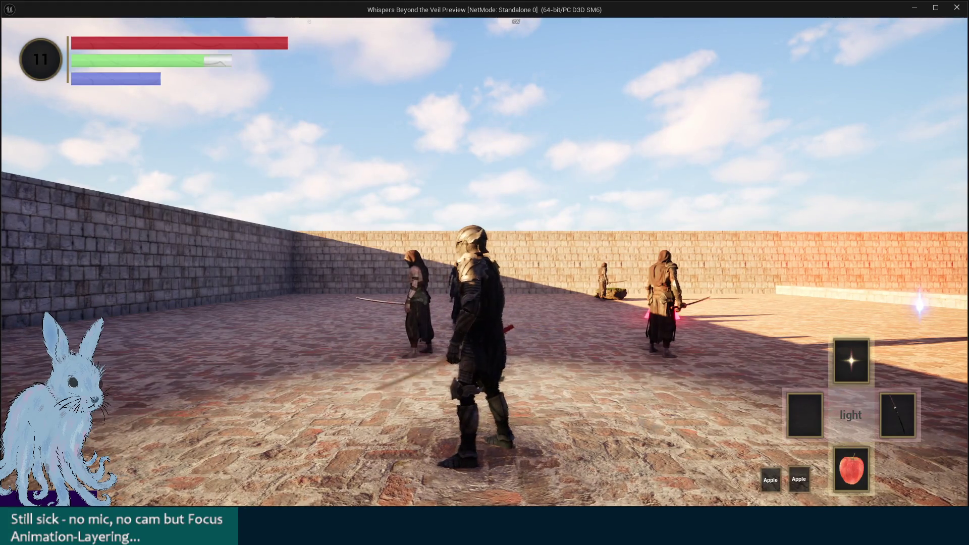
pyautogui.press('Left')
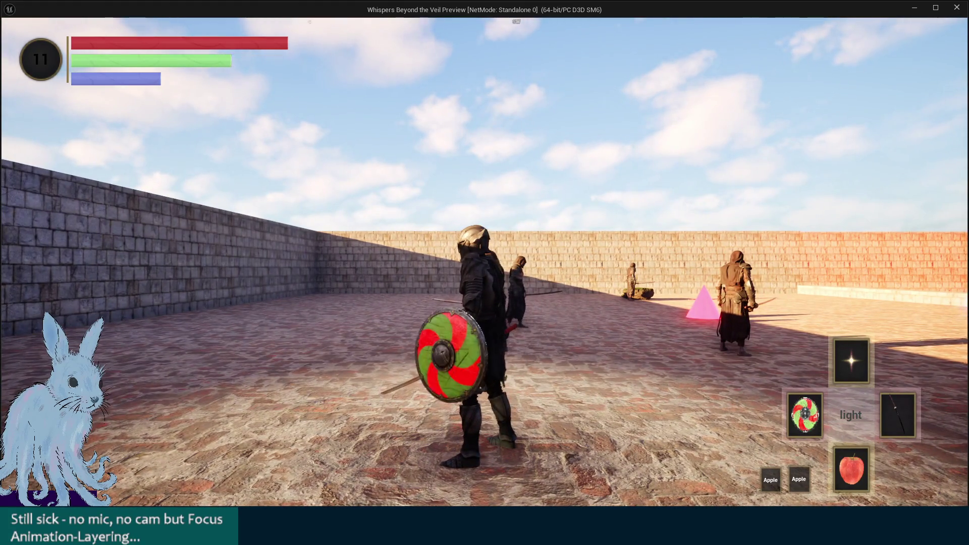
pyautogui.press('w')
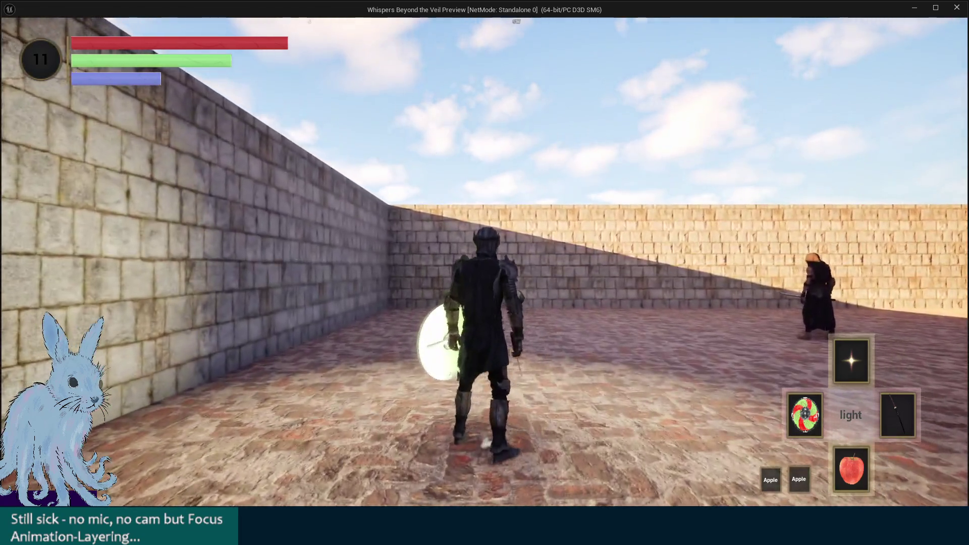
pyautogui.press('Escape')
pyautogui.moveTo(464, 142); pyautogui.dragTo(550, 143)
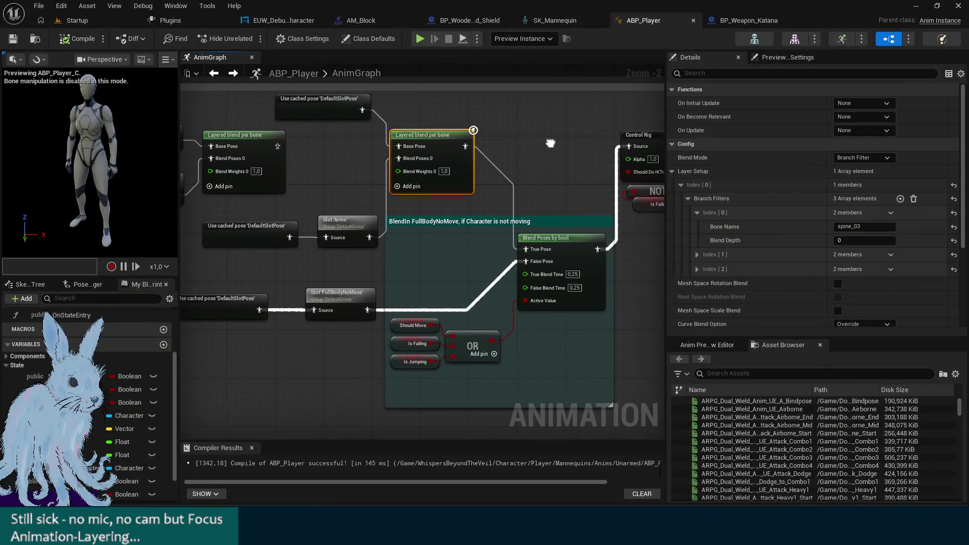
# Delete the spine_03 branch filter (Index [0]) from the layered blend's Details
pyautogui.moveTo(303, 283); pyautogui.dragTo(273, 276)
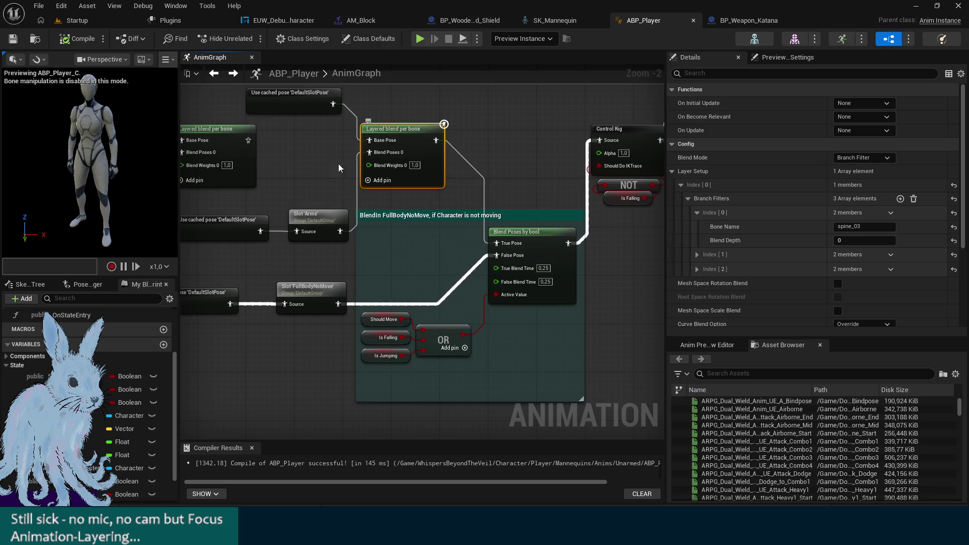
pyautogui.moveTo(340, 169); pyautogui.dragTo(425, 184)
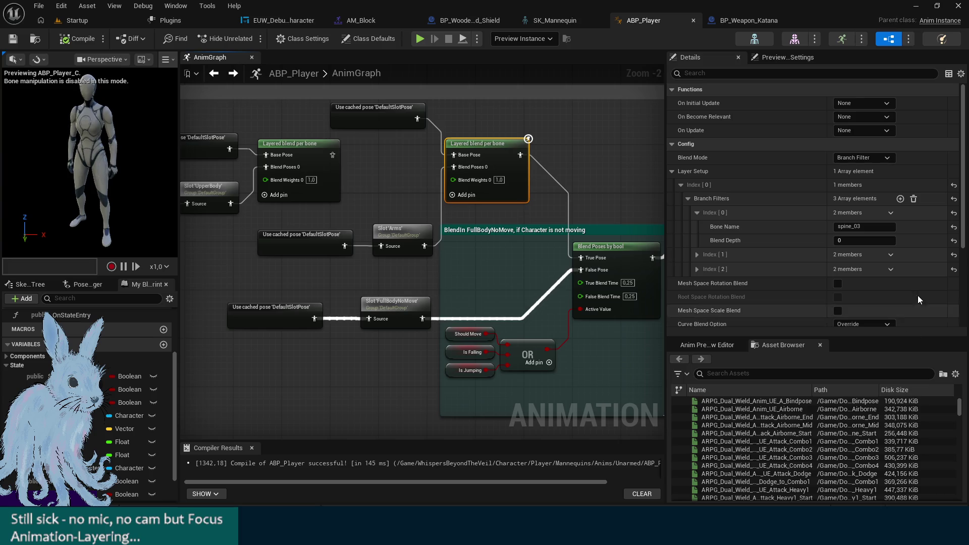
pyautogui.click(893, 213)
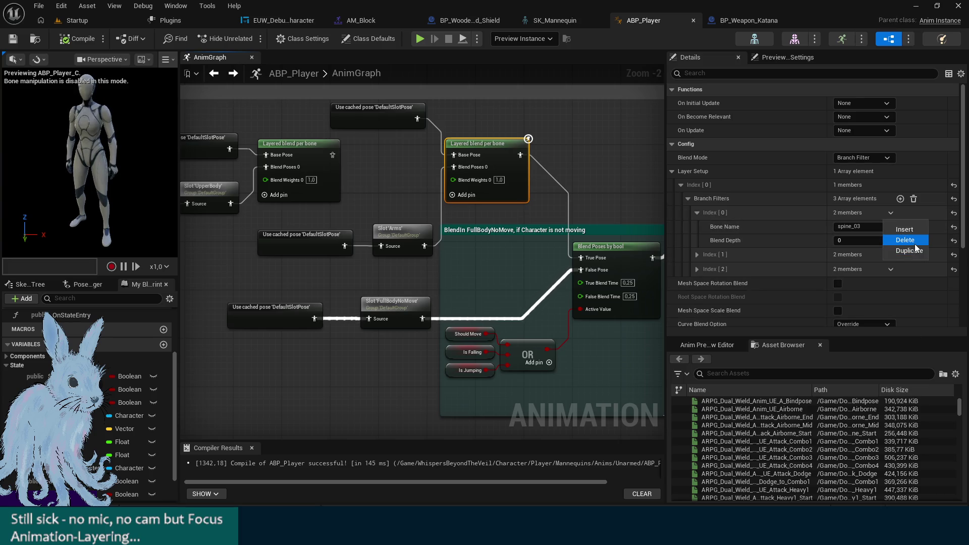
pyautogui.click(903, 240)
# Set clavicle_l and clavicle_r blend depth to 1, save, and start a playtest
pyautogui.click(697, 255)
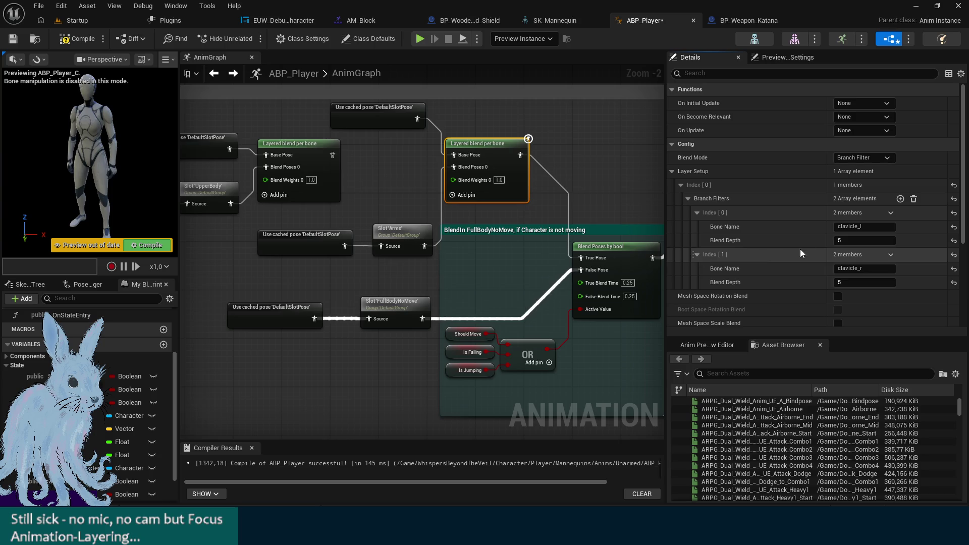
pyautogui.click(854, 240)
pyautogui.write('1')
pyautogui.click(858, 282)
pyautogui.write('1')
pyautogui.press('Return')
pyautogui.hotkey('ctrl', 's')
pyautogui.click(418, 39)
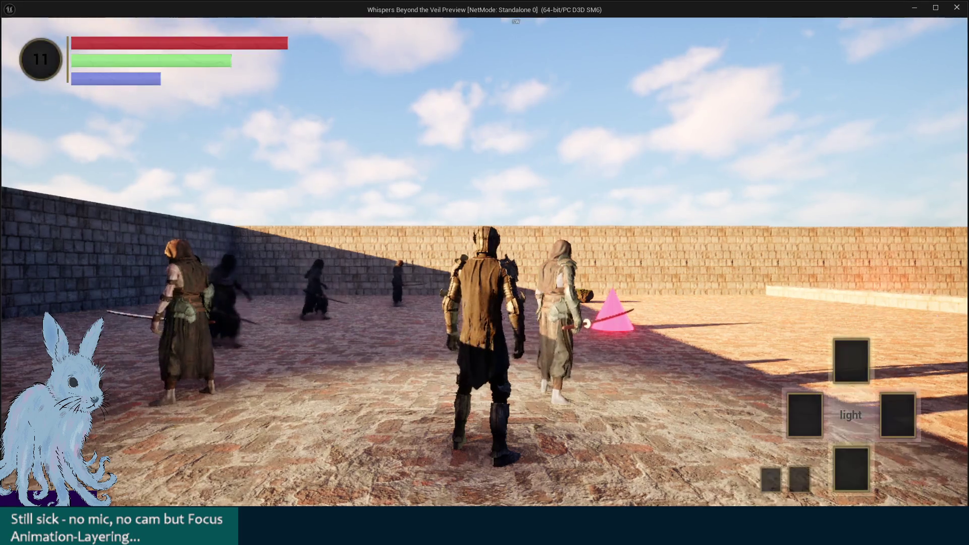
# Playtest depth 1: run with the shield, roll, swap to the sword for leaping attacks, then exit
pyautogui.press('a')
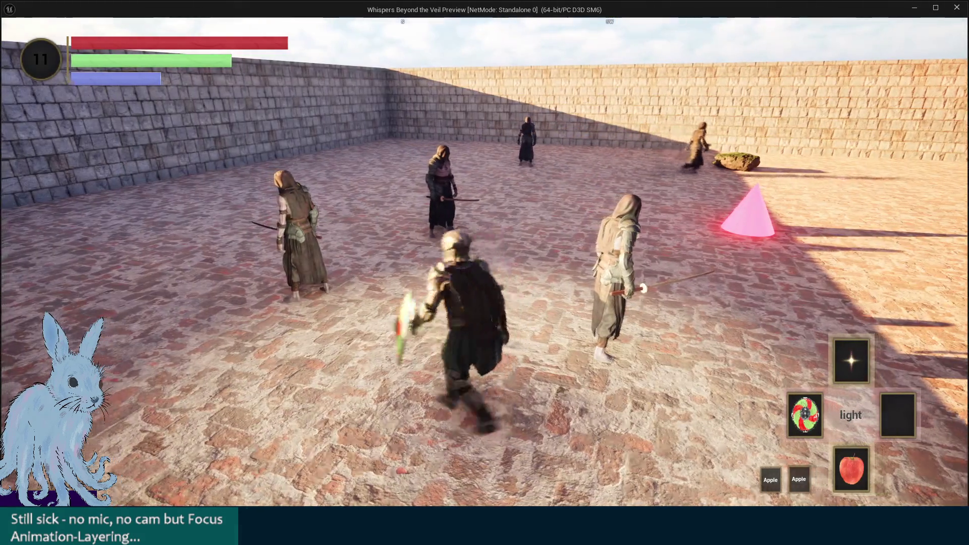
pyautogui.press('w')
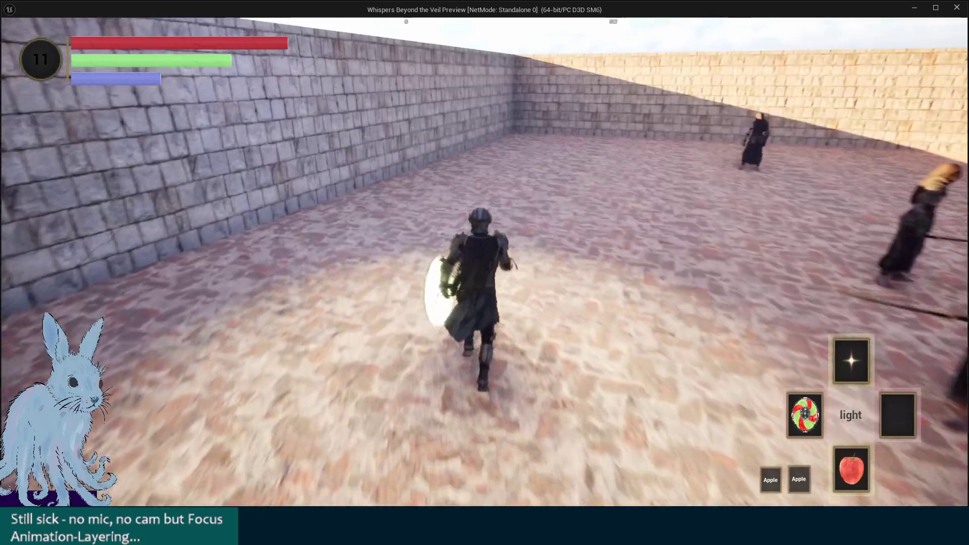
pyautogui.press('d')
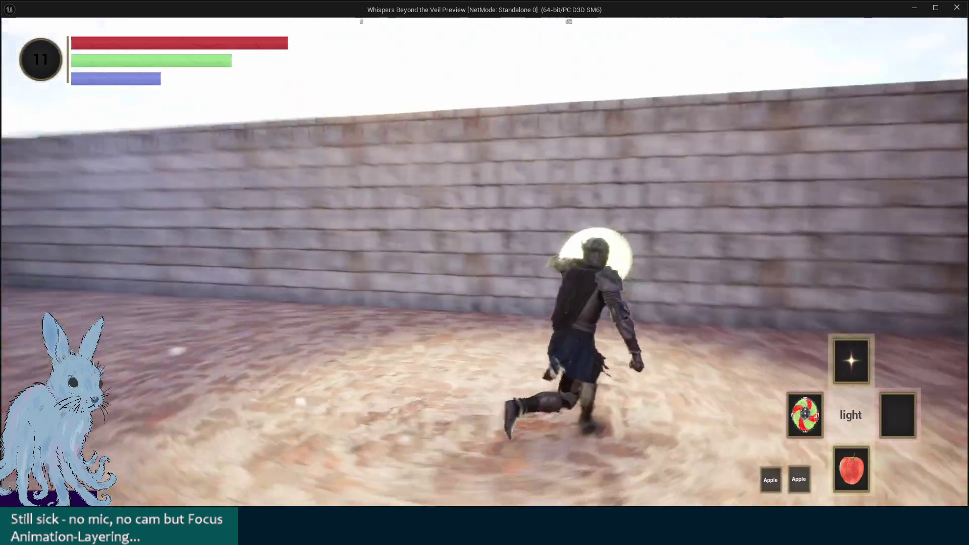
pyautogui.press('s')
pyautogui.press('w')
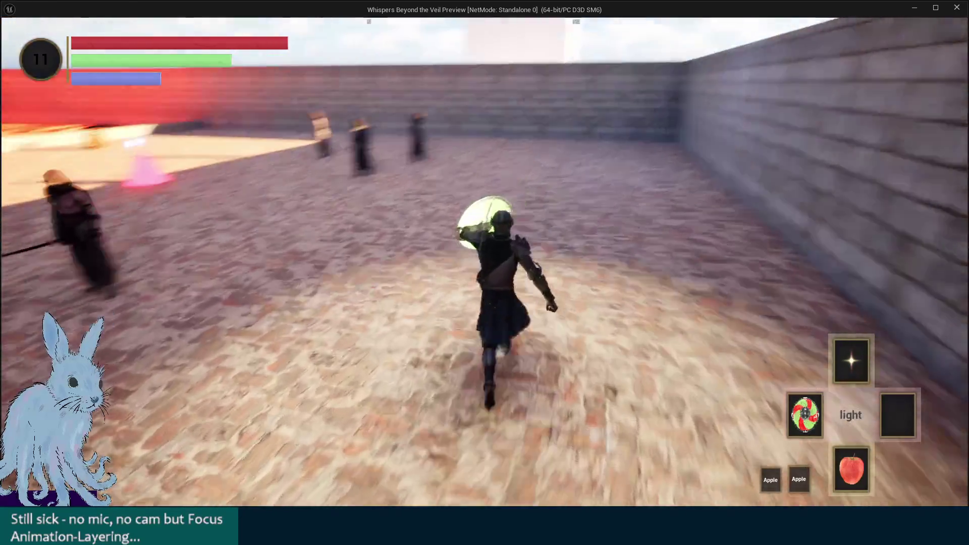
pyautogui.press('w')
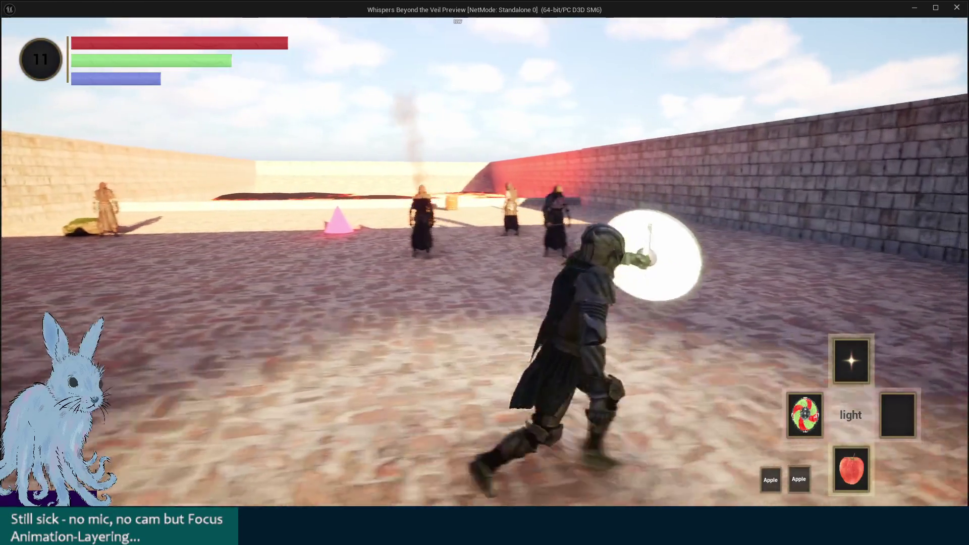
pyautogui.press('w')
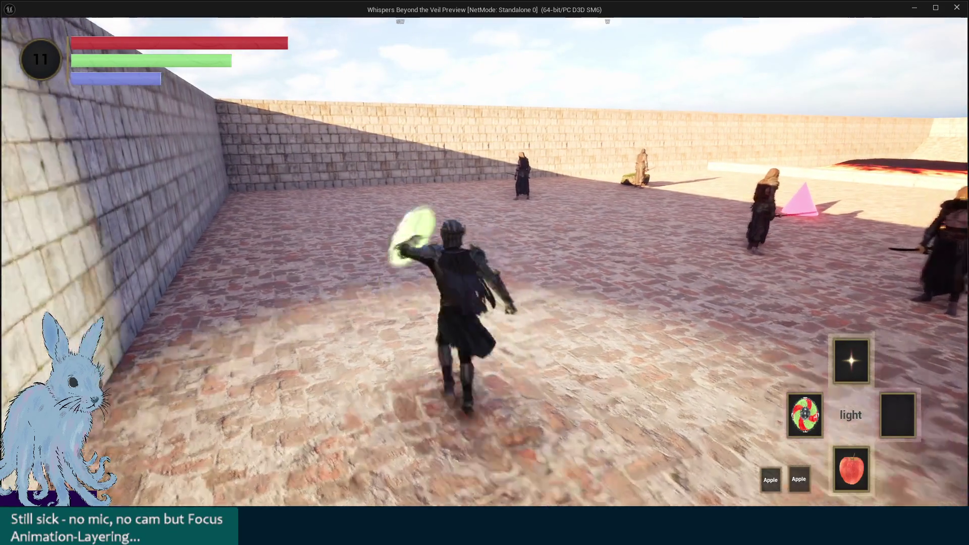
pyautogui.press('w')
pyautogui.press('space')
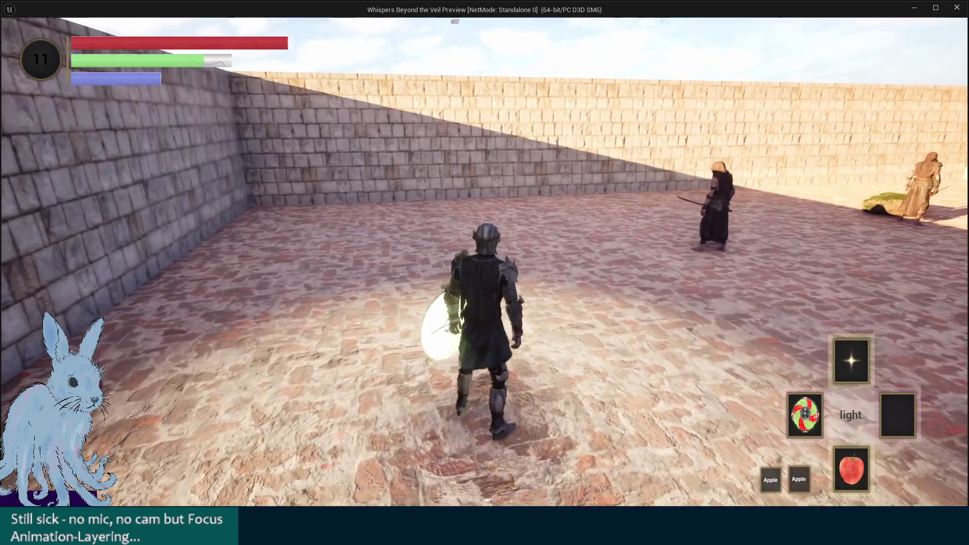
pyautogui.press('1')
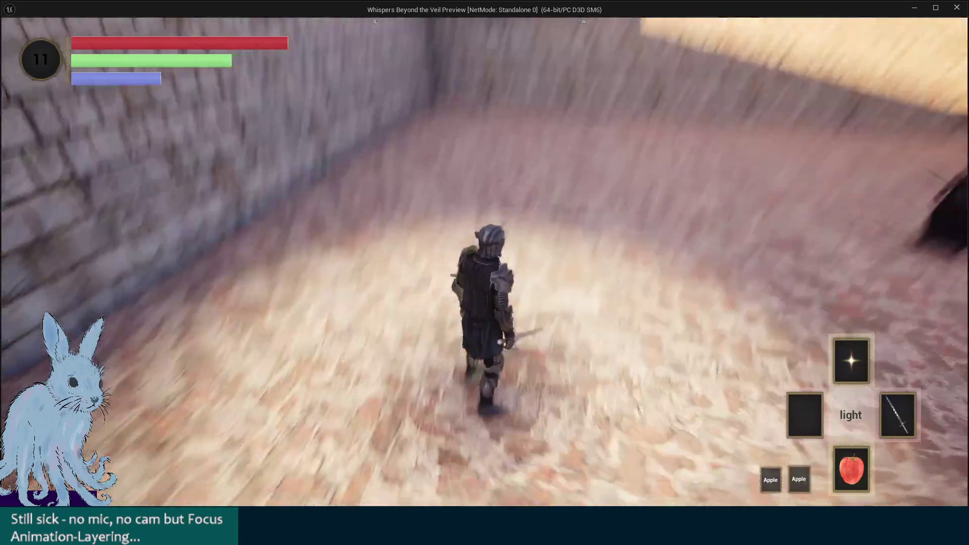
pyautogui.press('space')
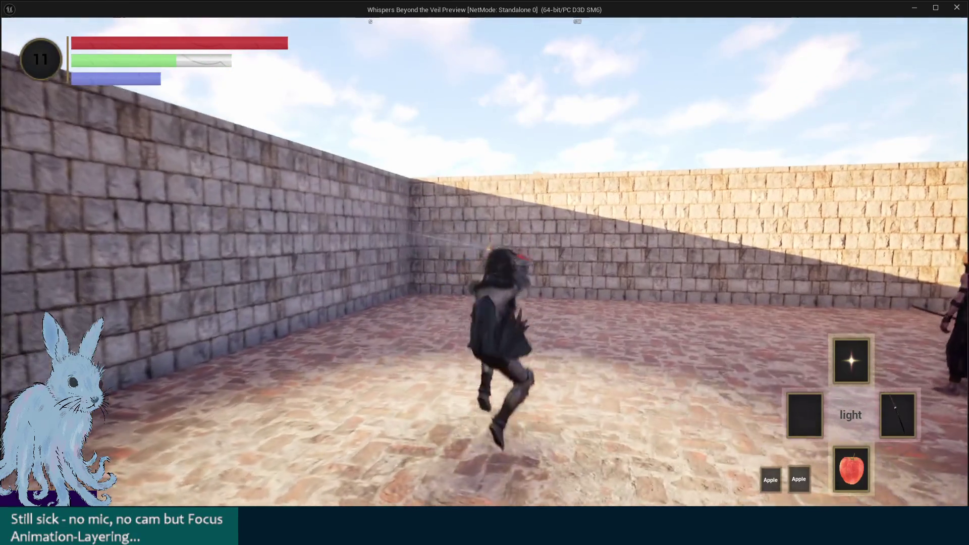
pyautogui.press('s')
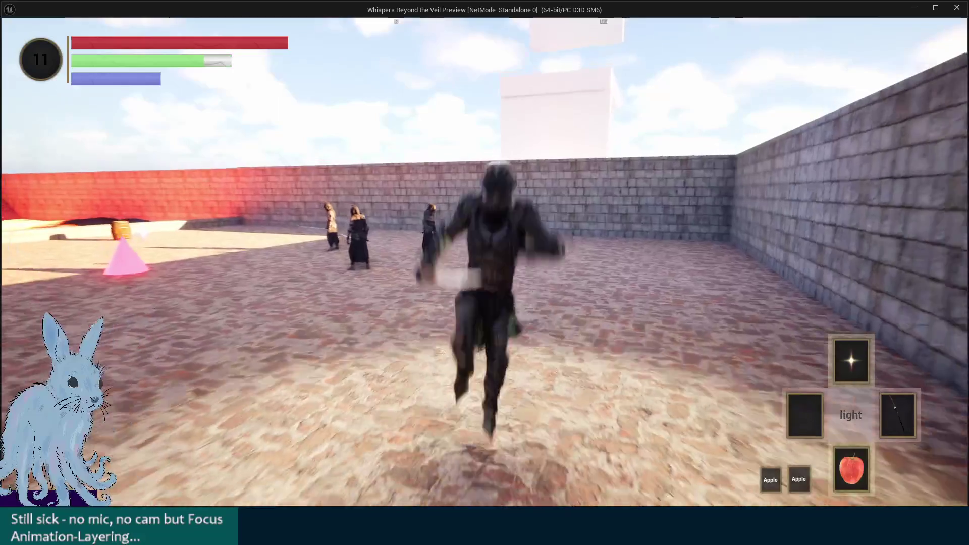
pyautogui.press('w')
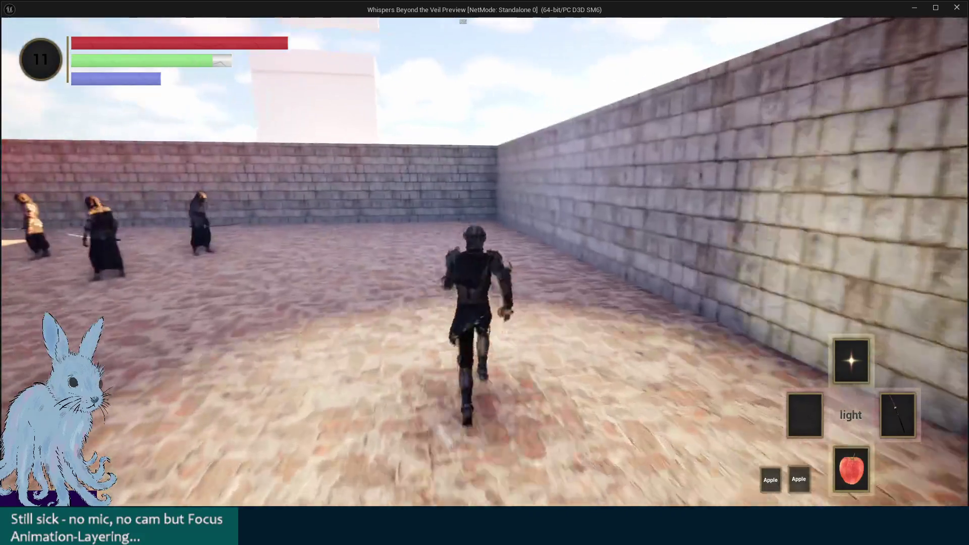
pyautogui.press('space')
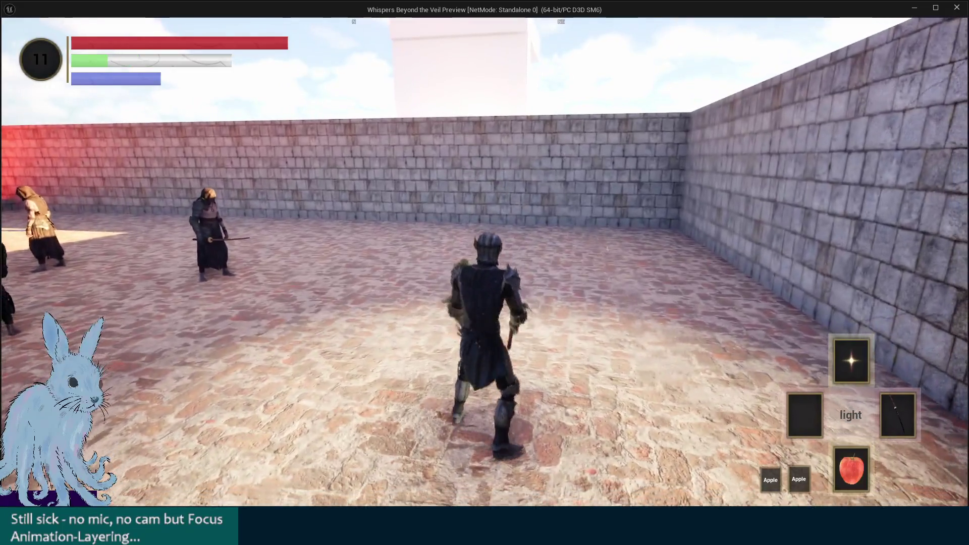
pyautogui.press('Escape')
# Change both clavicle filters' blend depth to 2 and relaunch the game
pyautogui.click(864, 240)
pyautogui.write('2')
pyautogui.click(864, 282)
pyautogui.write('2')
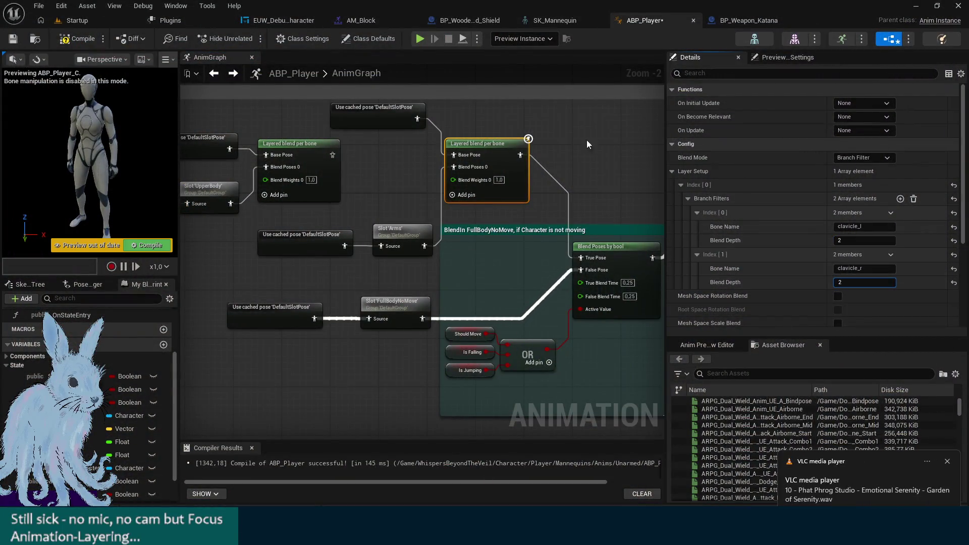
pyautogui.click(419, 39)
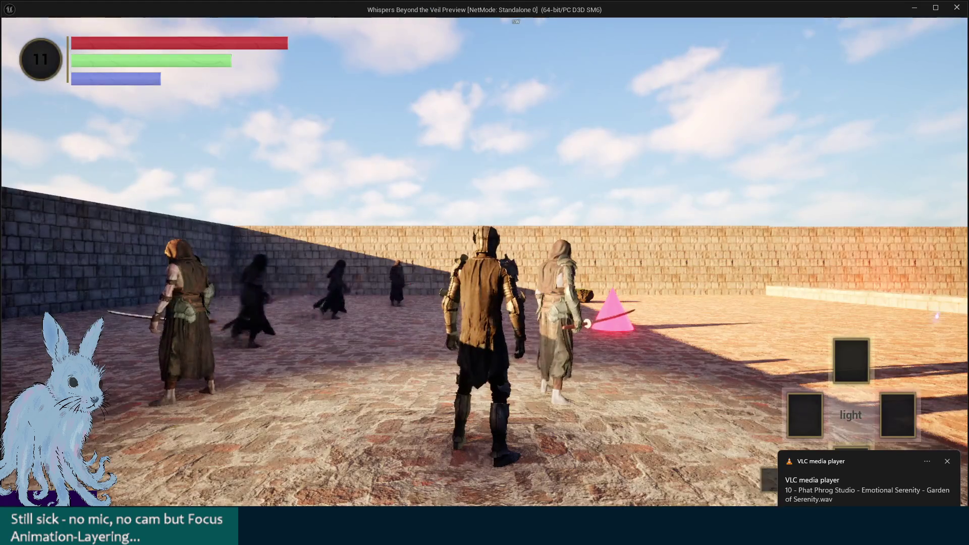
# Test depth 2 by casting a light spell, switching to staff then shield, running and jumping, then exit
pyautogui.press('1')
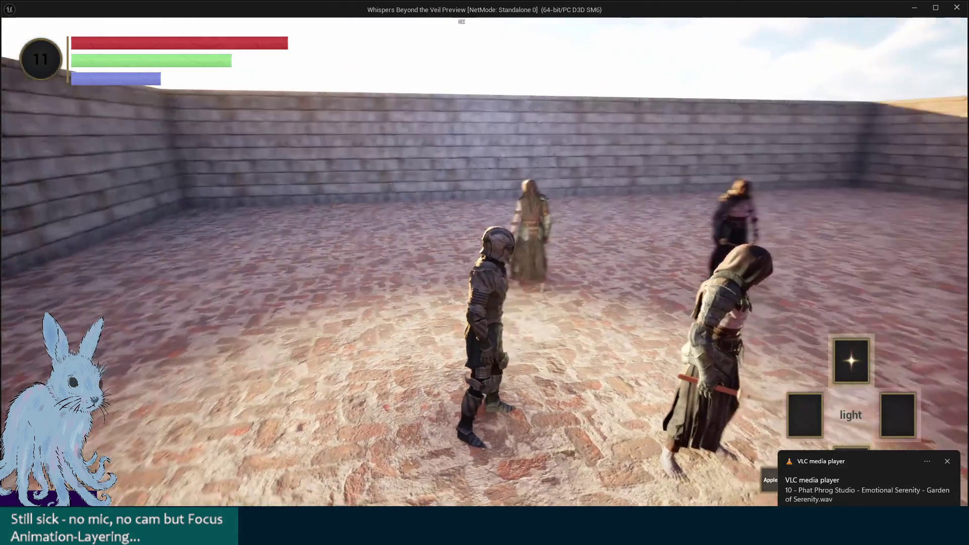
pyautogui.press('2')
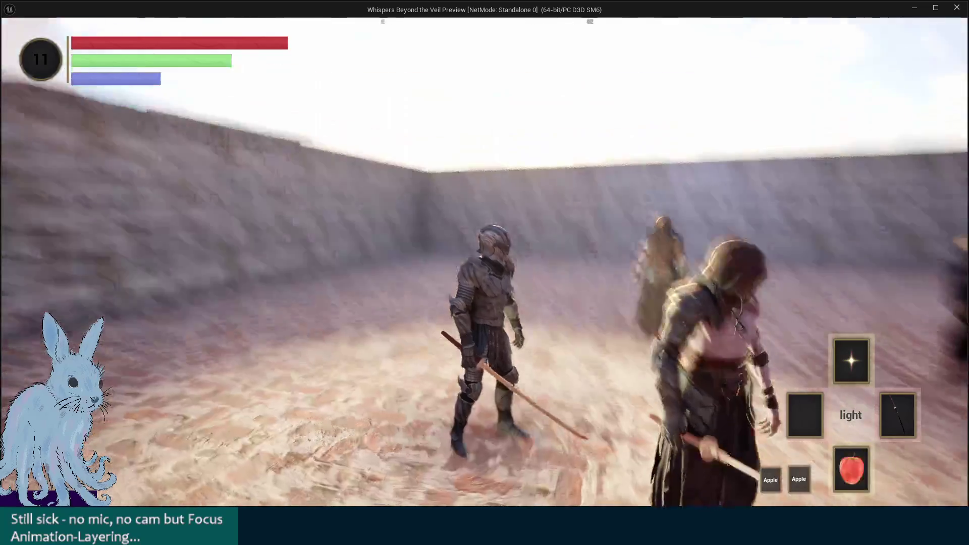
pyautogui.press('3')
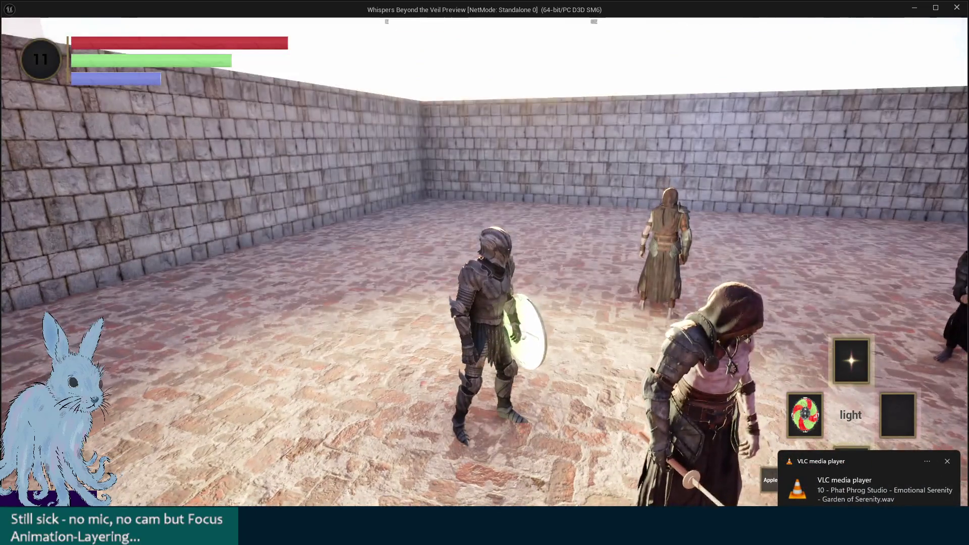
pyautogui.press('w')
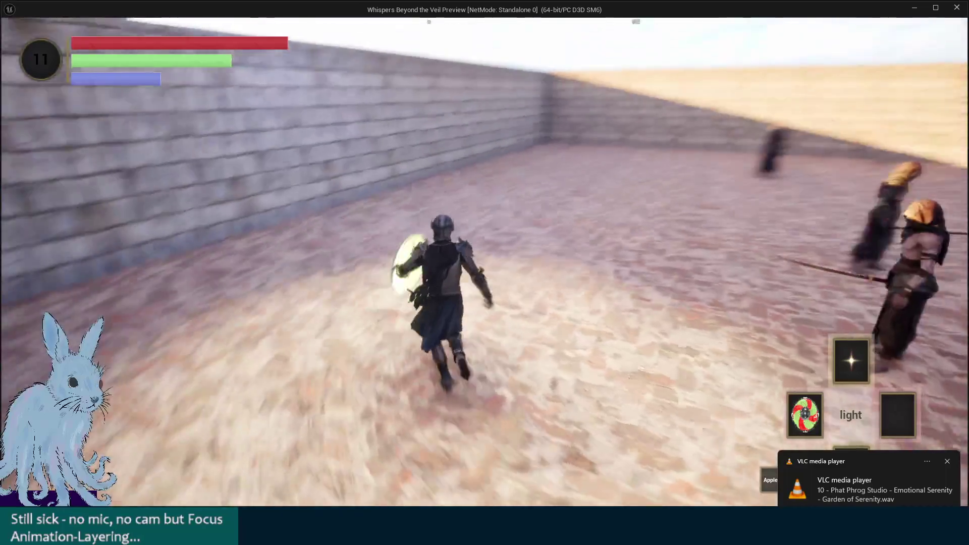
pyautogui.press('space')
pyautogui.press('Escape')
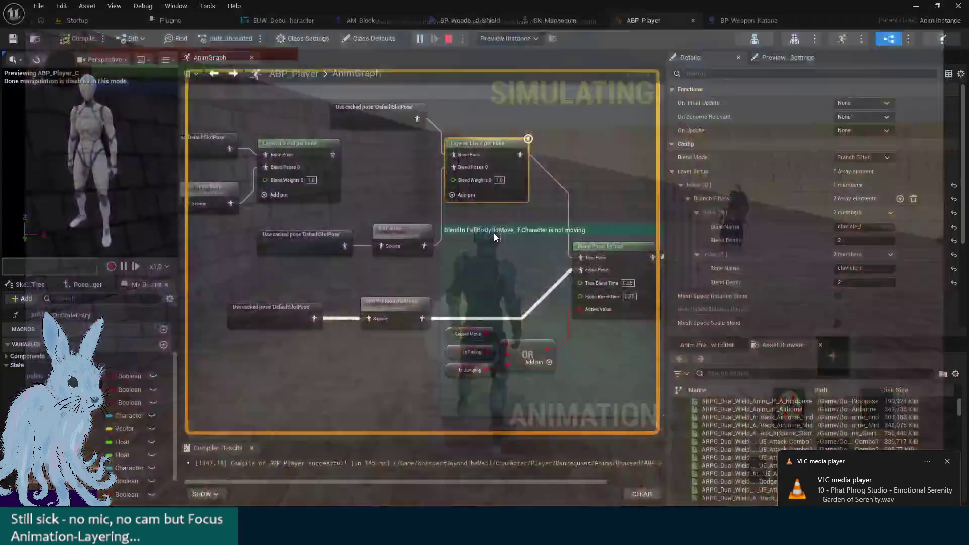
# Collapse Layer Setup, then connect the first Layered blend per bone output to the second's Base Pose and save
pyautogui.click(688, 198)
pyautogui.click(681, 185)
pyautogui.hotkey('ctrl', 's')
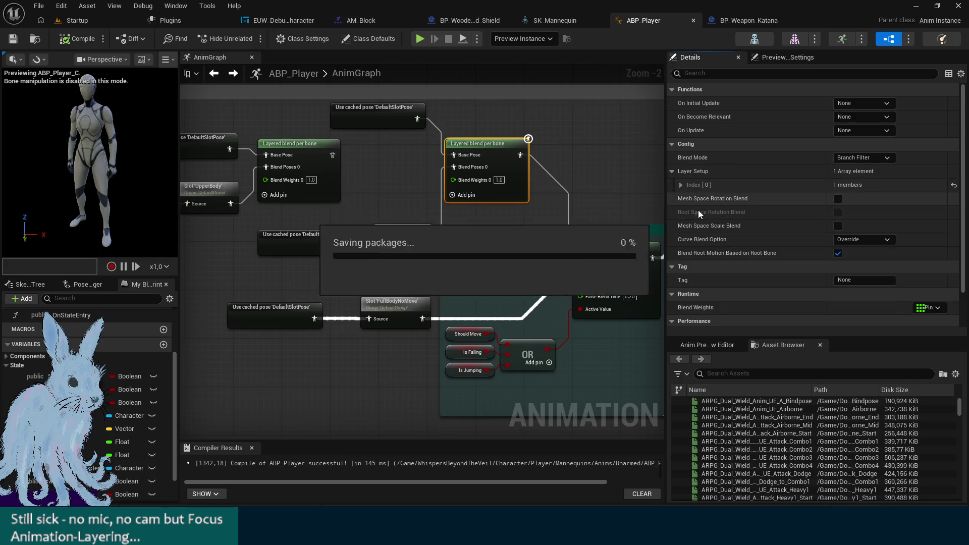
pyautogui.moveTo(370, 201)
pyautogui.mouseDown()
pyautogui.moveTo(411, 179)
pyautogui.moveTo(534, 268)
pyautogui.moveTo(581, 243)
pyautogui.moveTo(432, 253)
pyautogui.mouseUp()
pyautogui.click(436, 209)
pyautogui.moveTo(377, 217); pyautogui.dragTo(496, 217)
pyautogui.hotkey('ctrl', 's')
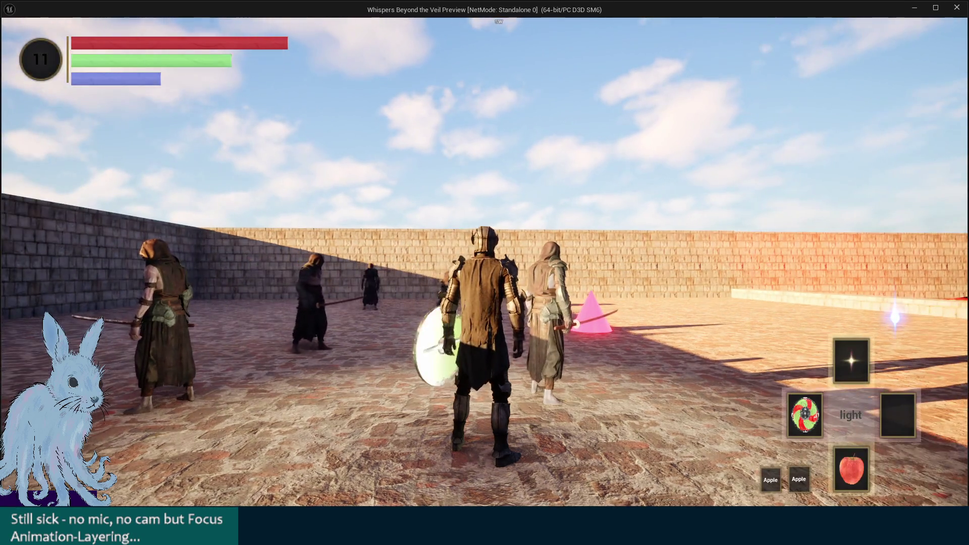
# Playtest by running toward the far wall and jumping, then return to the editor
pyautogui.press('w')
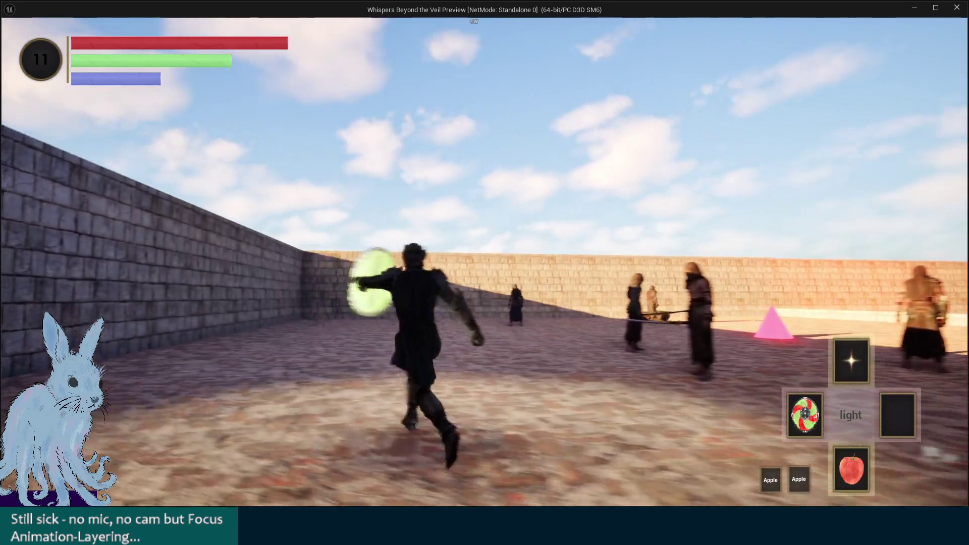
pyautogui.press('space')
pyautogui.press('Escape')
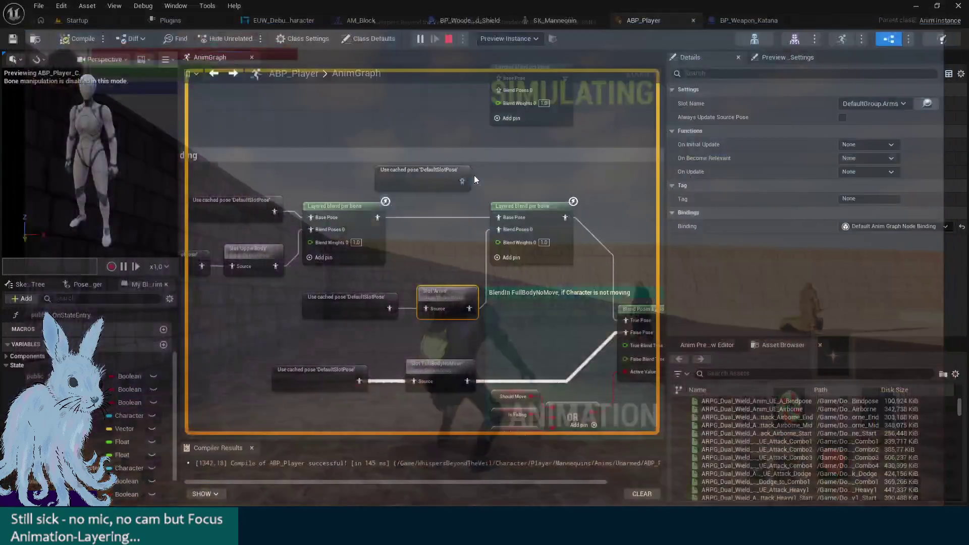
# Delete the unused top DefaultSlotPose cached-pose node in the Blending section
pyautogui.moveTo(339, 207); pyautogui.dragTo(492, 208)
pyautogui.moveTo(574, 272)
pyautogui.mouseDown()
pyautogui.moveTo(359, 217)
pyautogui.moveTo(444, 205)
pyautogui.mouseUp()
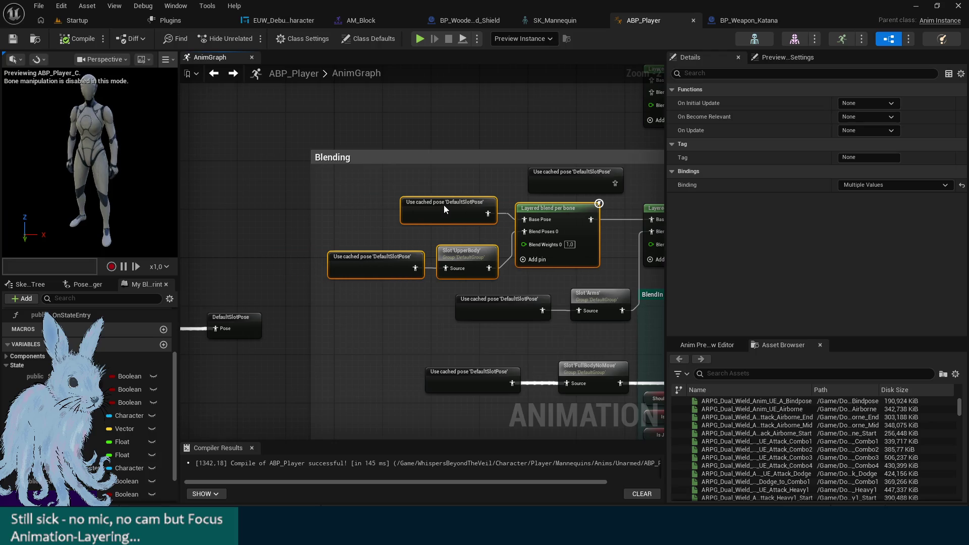
pyautogui.click(581, 180)
pyautogui.press('Delete')
# Shift the middle cached-pose, Slot 'Arms' and second layered blend nodes left and zoom out
pyautogui.moveTo(592, 183)
pyautogui.mouseDown()
pyautogui.moveTo(414, 162)
pyautogui.moveTo(386, 115)
pyautogui.mouseUp()
pyautogui.moveTo(405, 274); pyautogui.dragTo(328, 260)
pyautogui.keyDown('shift'); pyautogui.click(458, 153); pyautogui.keyUp('shift')
pyautogui.moveTo(480, 157); pyautogui.dragTo(462, 159)
pyautogui.scroll(-1, 424, 318)
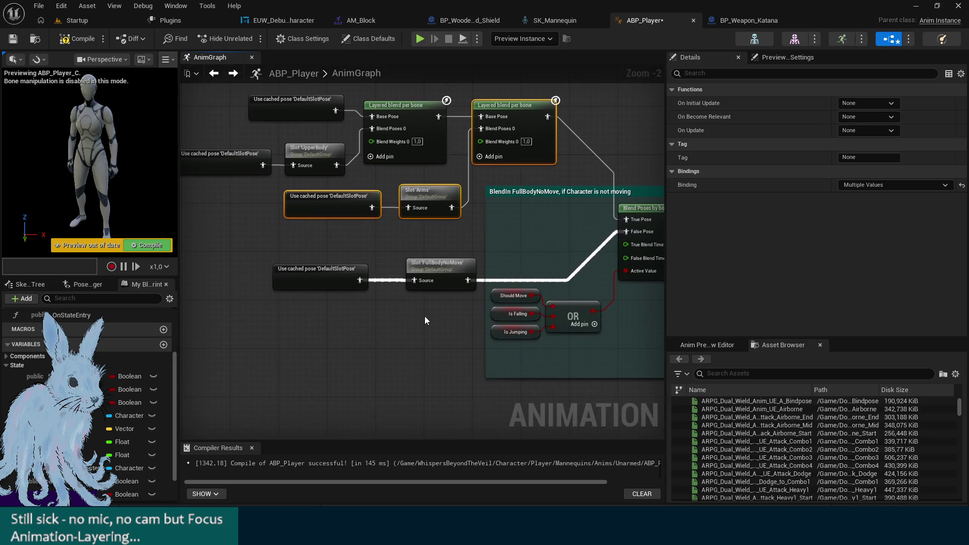
pyautogui.moveTo(424, 318); pyautogui.dragTo(465, 260)
pyautogui.click(356, 287)
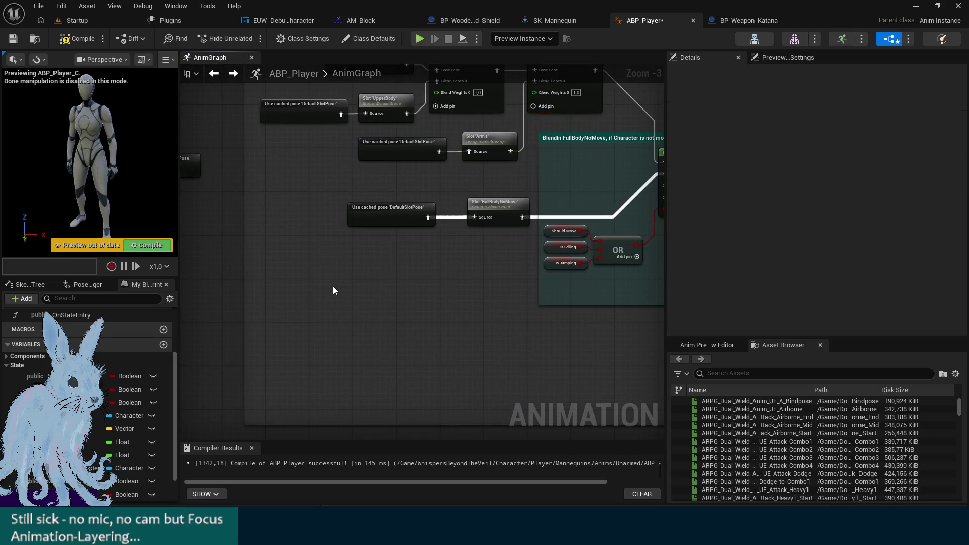
# Add a 'Todo: Add Two-Handing' comment below the blending nodes with a saturated red Comment Color
pyautogui.press('c')
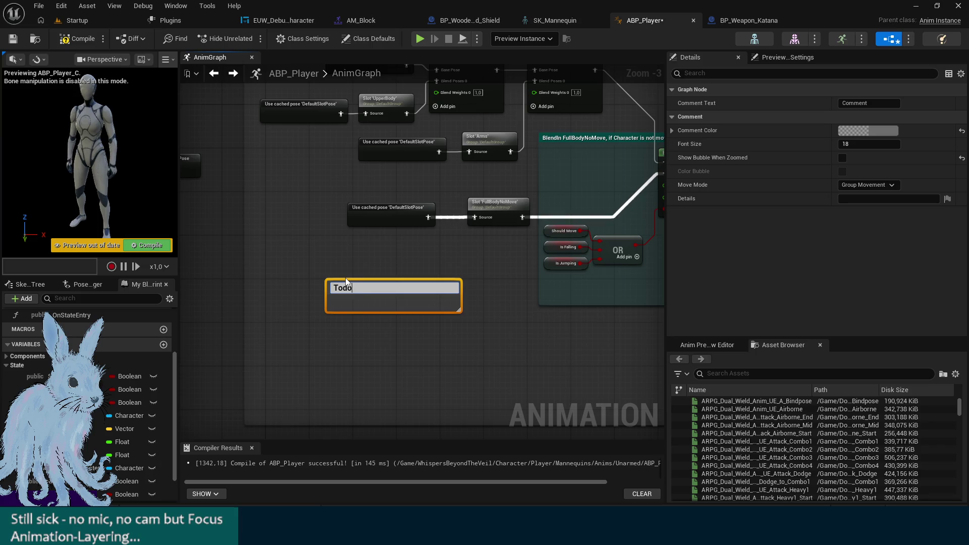
pyautogui.write('Todo: Add')
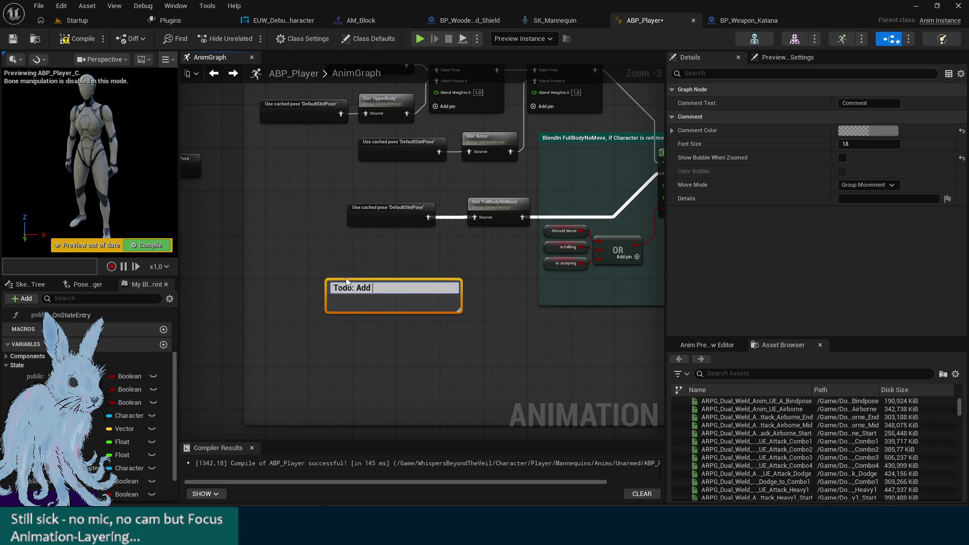
pyautogui.write('Two-')
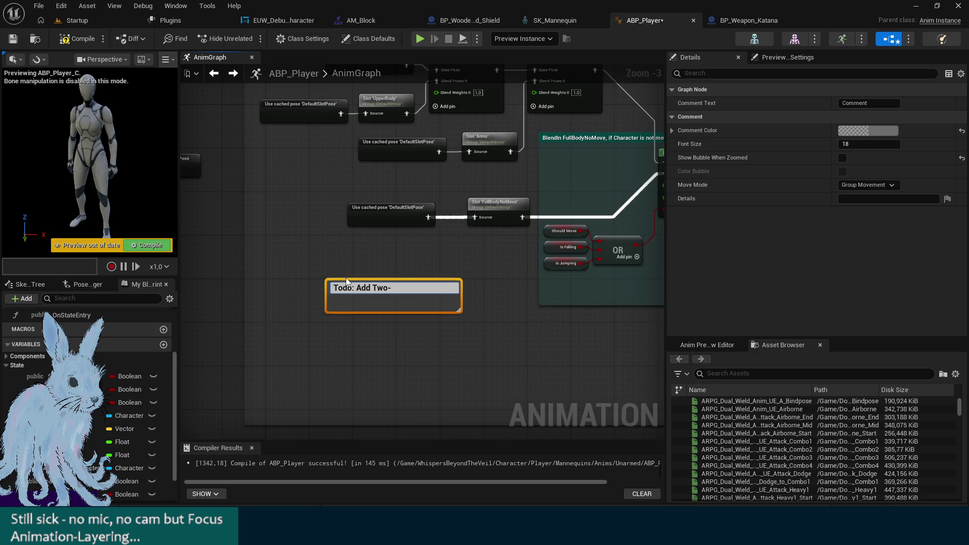
pyautogui.write('Handing')
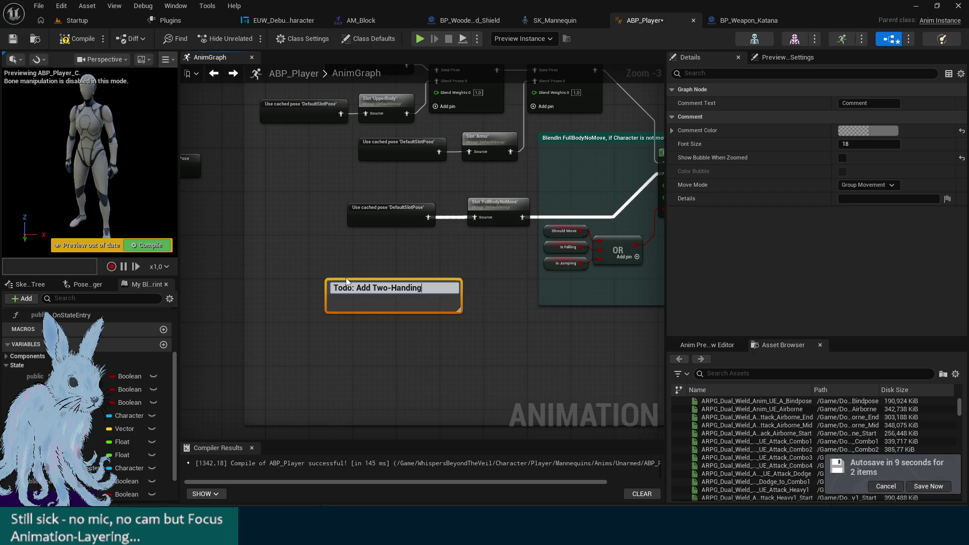
pyautogui.click(889, 133)
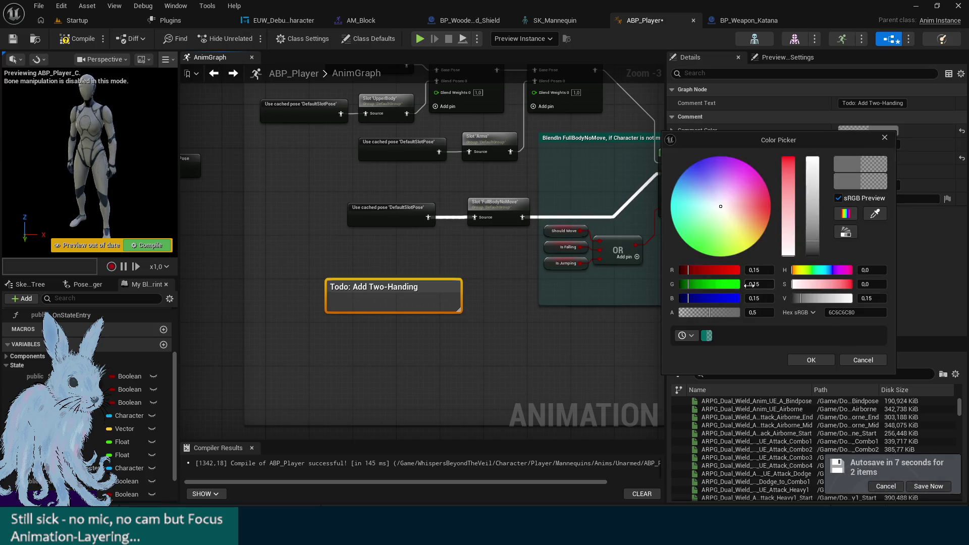
pyautogui.moveTo(788, 227); pyautogui.dragTo(788, 158)
pyautogui.click(810, 360)
pyautogui.click(578, 313)
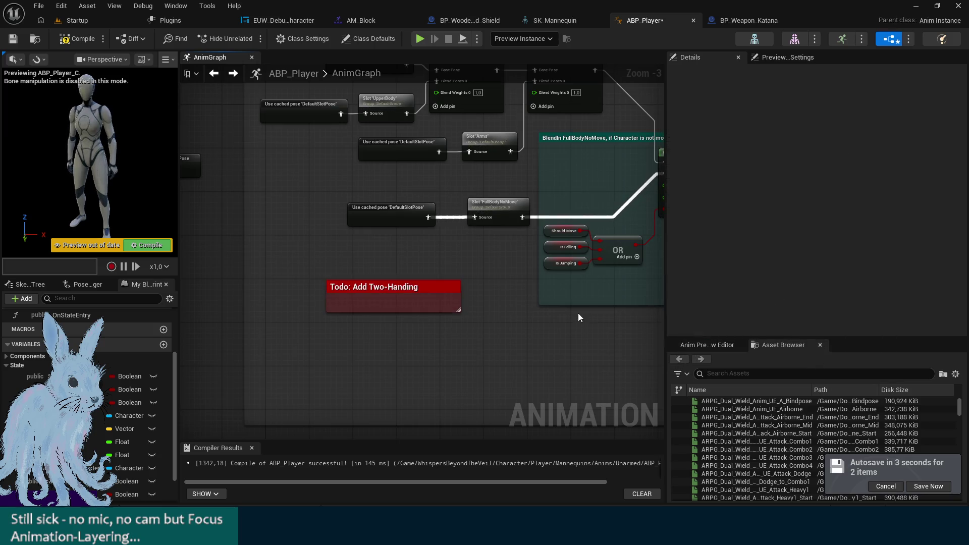
pyautogui.moveTo(487, 292); pyautogui.dragTo(361, 344)
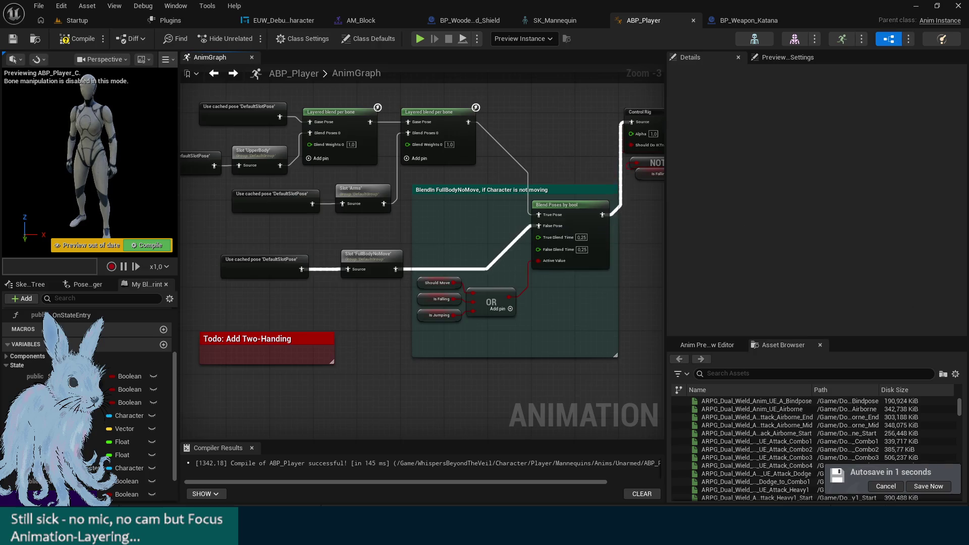